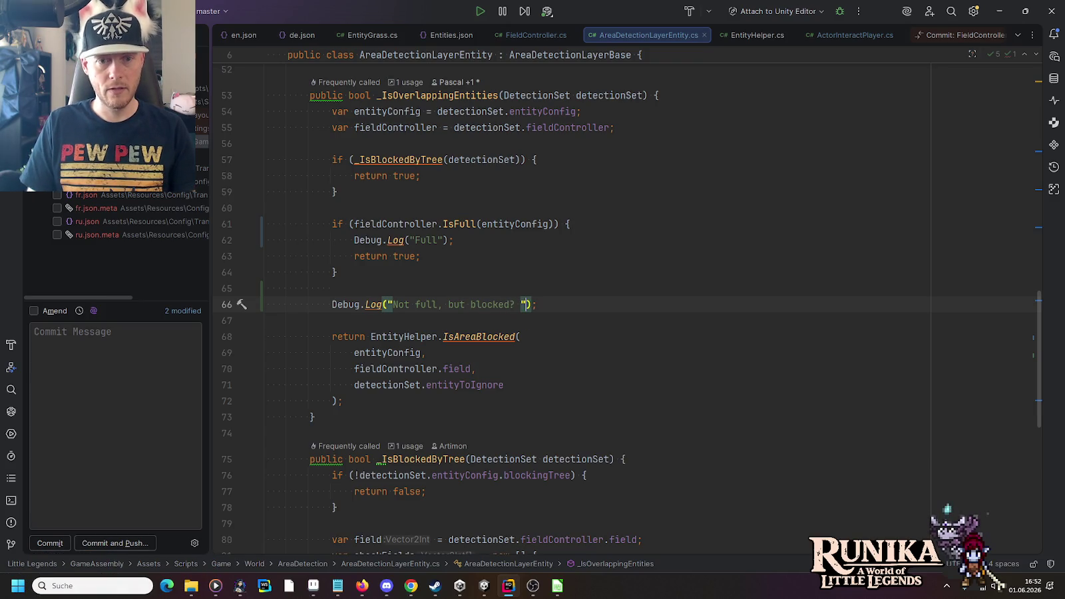
- Append the EntityHelper.IsAreaBlocked result to the 'Not full, but blocked?' log, then open FieldController.cs
{"action": "left_click", "coordinate": [334, 401]}
{"action": "left_click_drag", "start_coordinate": [338, 401], "coordinate": [376, 339]}
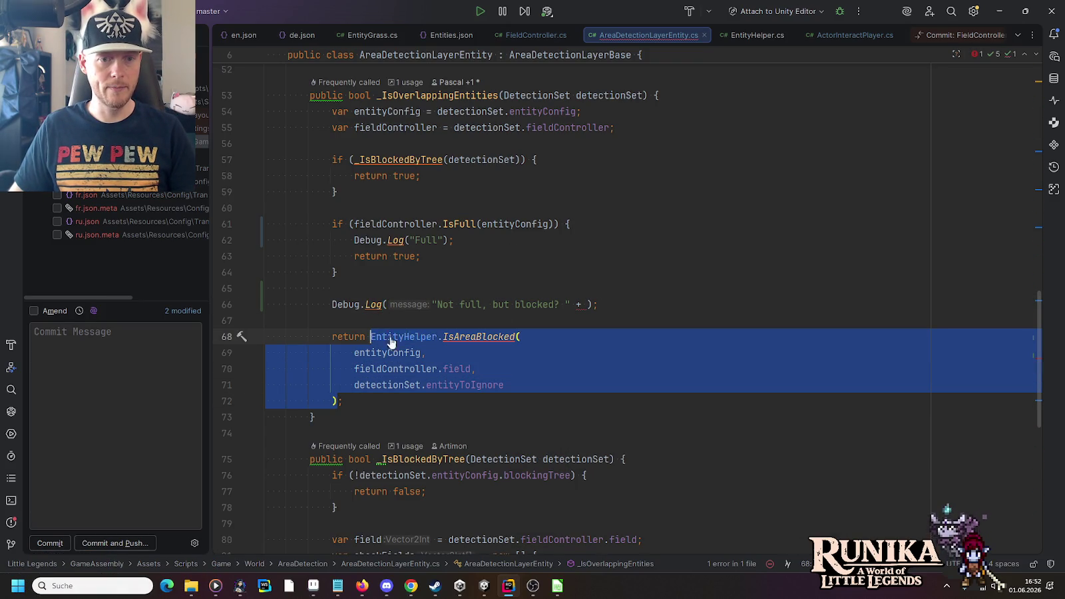
{"action": "key", "text": "ctrl+c"}
{"action": "left_click", "coordinate": [589, 304]}
{"action": "key", "text": "ctrl+v"}
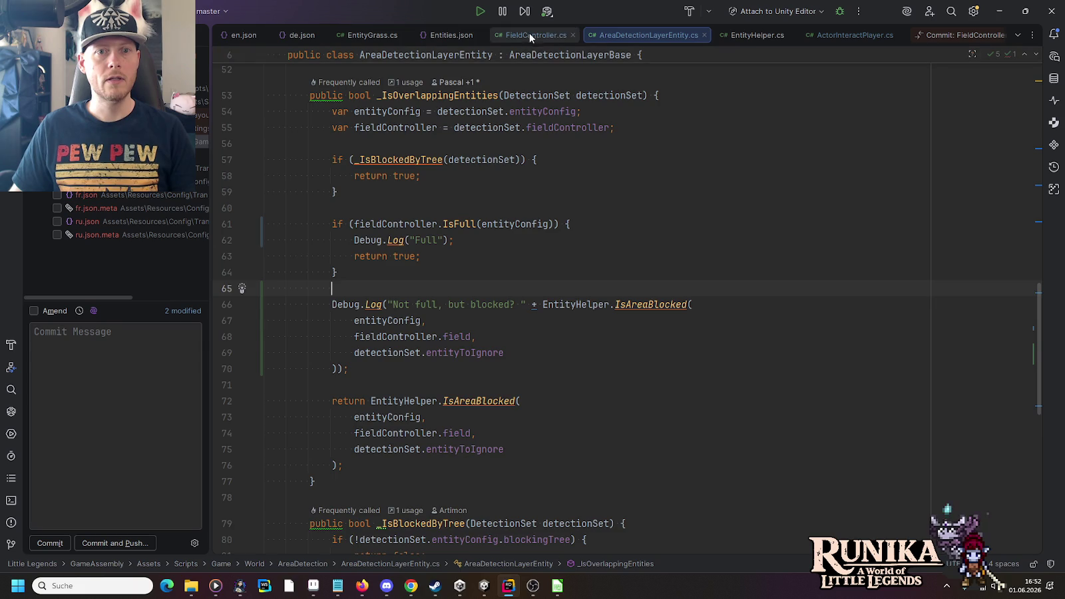
{"action": "left_click", "coordinate": [532, 35]}
{"action": "left_click", "coordinate": [471, 146]}
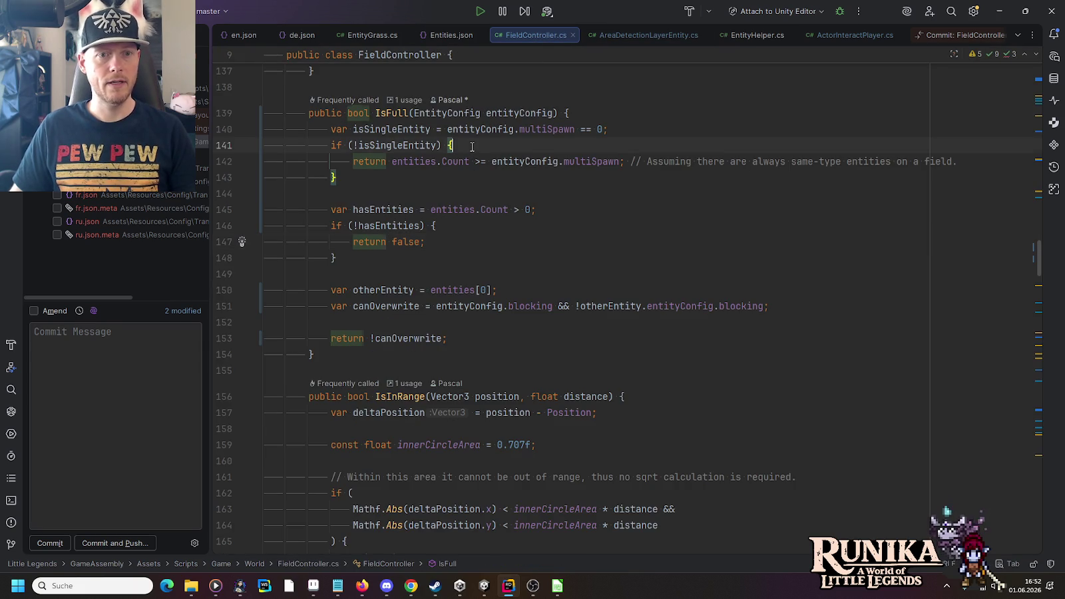
- Add a Debug.Log with the multi-spawn count comparison inside the isSingleEntity branch of IsFull
{"action": "left_click_drag", "start_coordinate": [390, 162], "coordinate": [601, 156]}
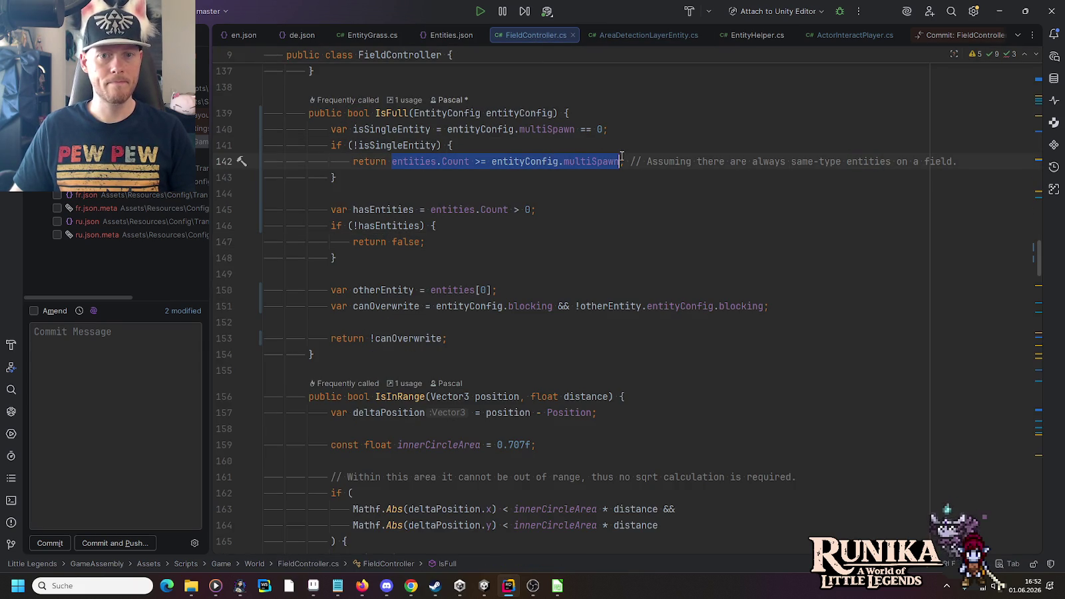
{"action": "left_click", "coordinate": [595, 145]}
{"action": "key", "text": "Return"}
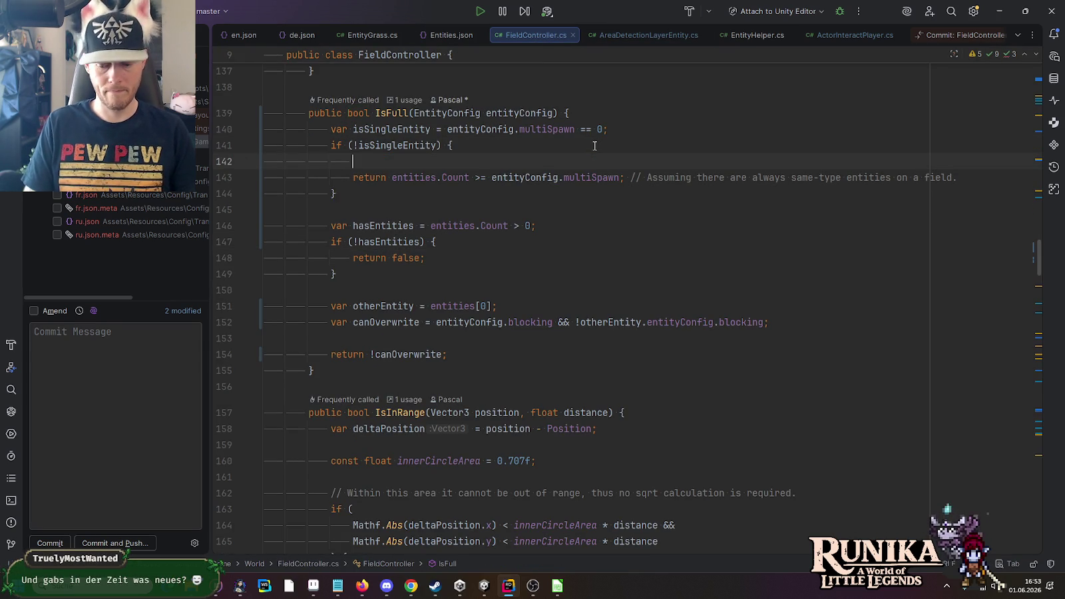
{"action": "type", "text": "log"}
{"action": "key", "text": "Tab"}
{"action": "type", "text": "$\""}
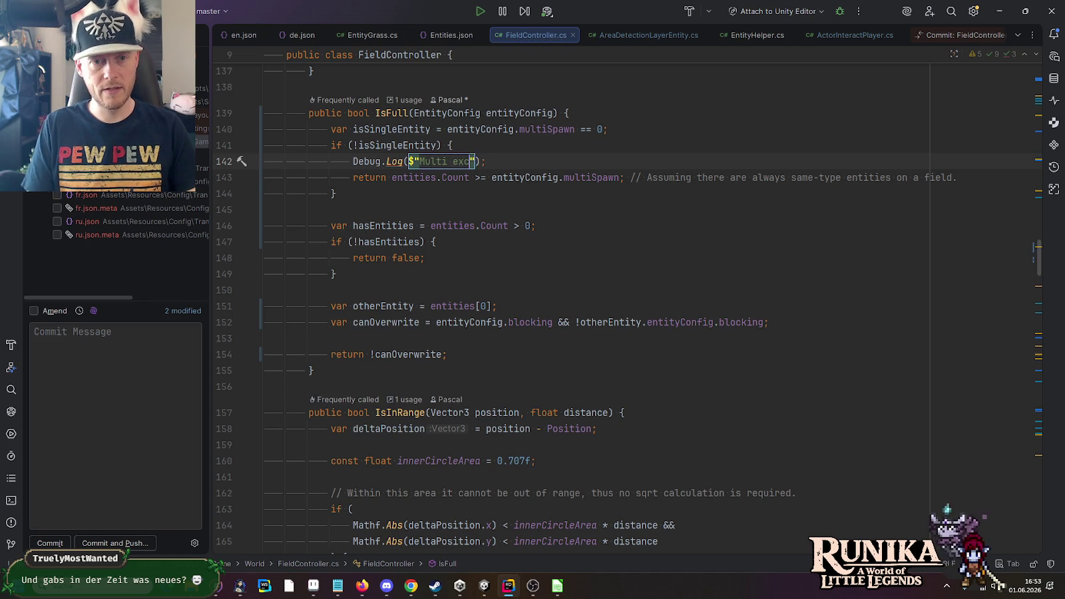
{"action": "type", "text": "eeded:"}
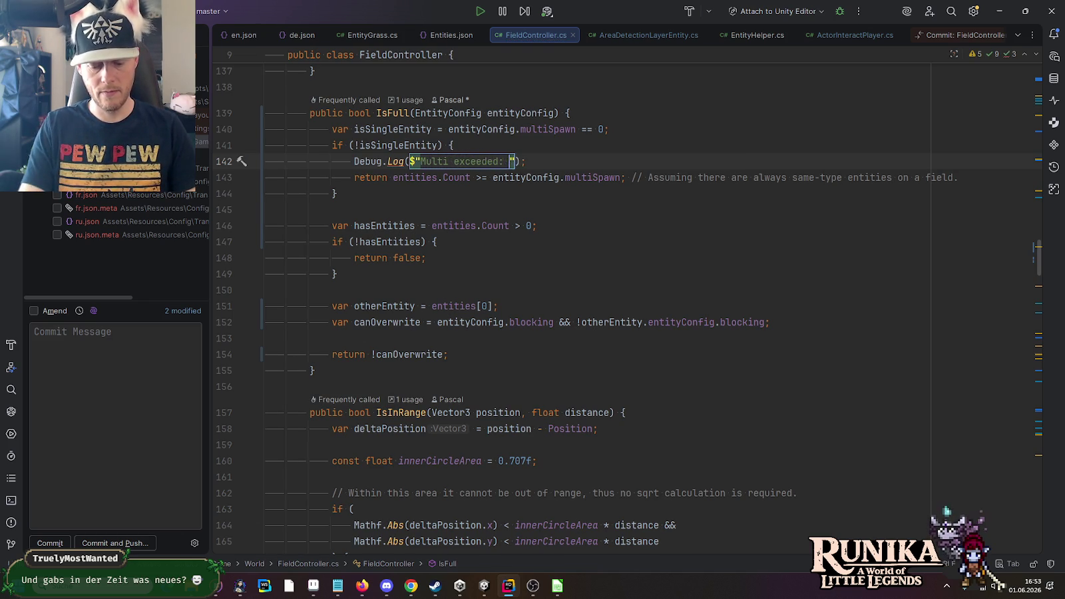
{"action": "key", "text": "Tab"}
{"action": "left_click", "coordinate": [613, 226]}
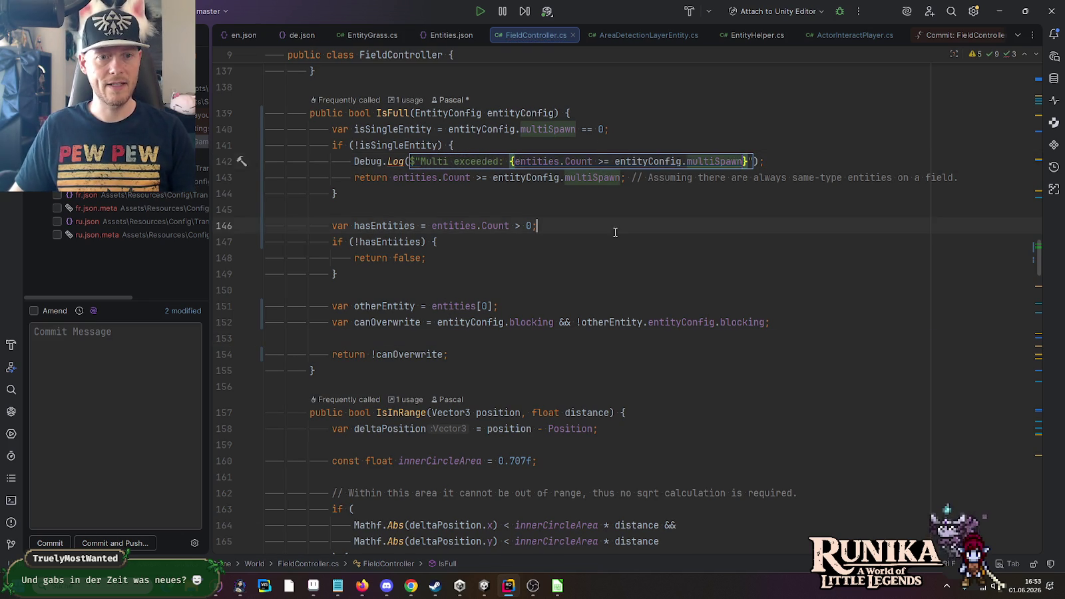
- Add a "Has entities" Debug.Log inside the hasEntities branch
{"action": "left_click", "coordinate": [520, 244]}
{"action": "key", "text": "Return"}
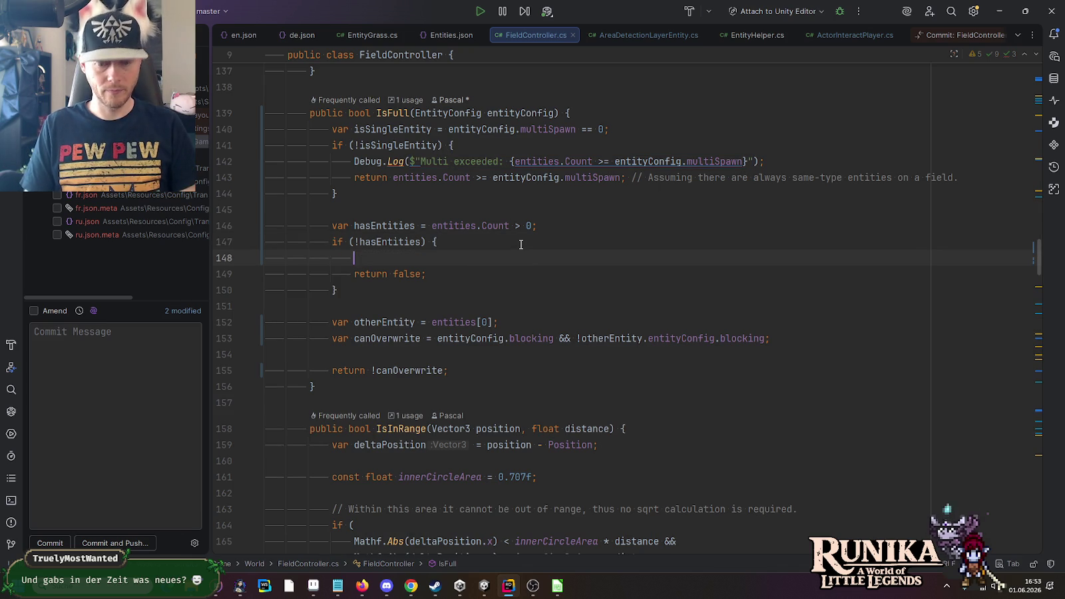
{"action": "type", "text": "log"}
{"action": "key", "text": "Return"}
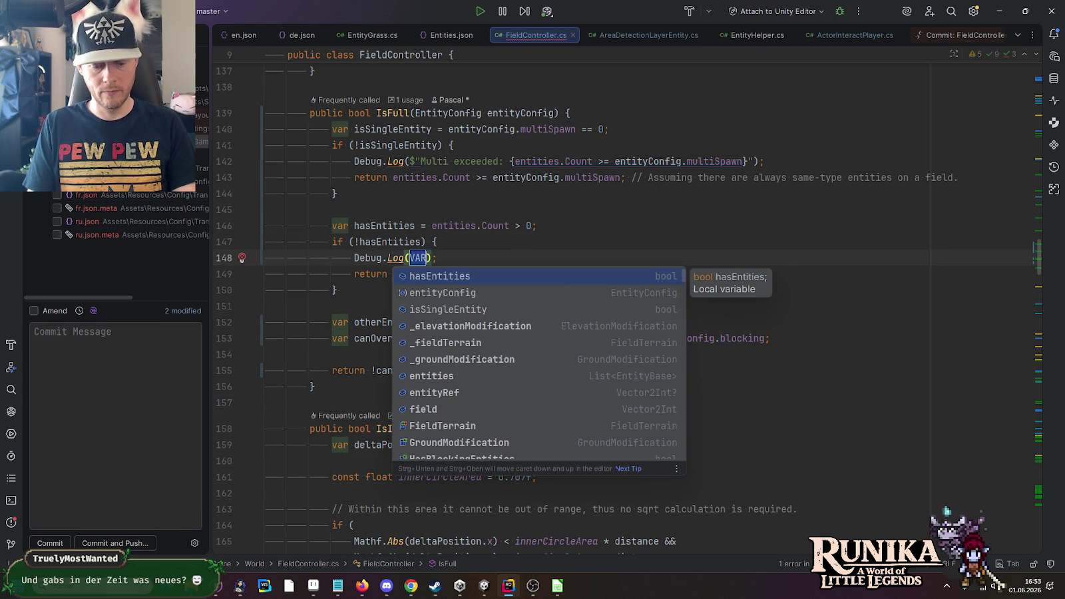
{"action": "type", "text": "\"Has"}
{"action": "key", "text": "BackSpace"}
{"action": "key", "text": "BackSpace"}
{"action": "key", "text": "BackSpace"}
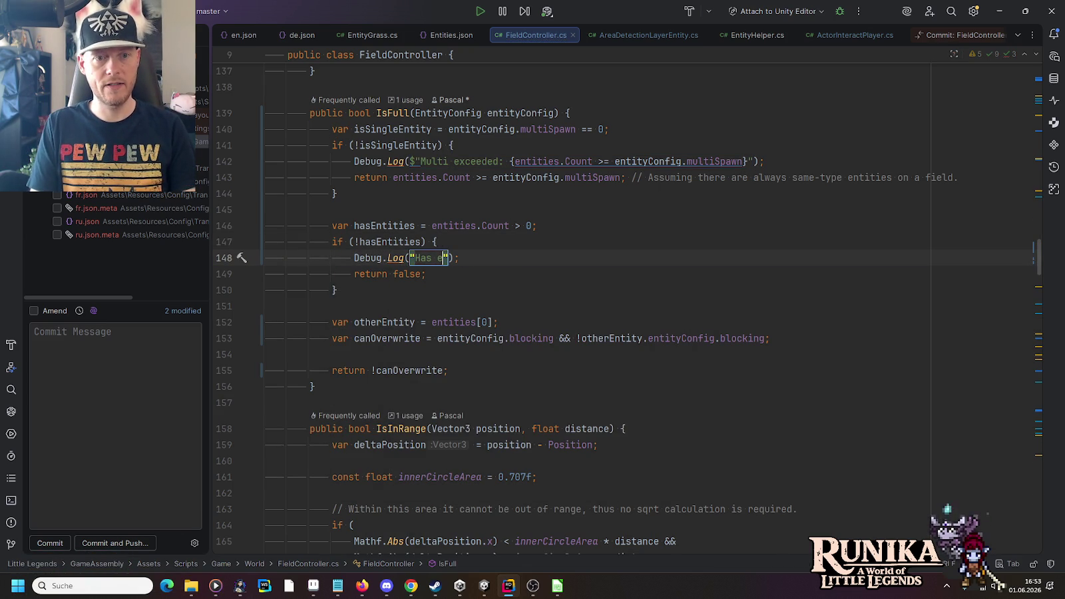
{"action": "type", "text": "s"}
{"action": "key", "text": "Return"}
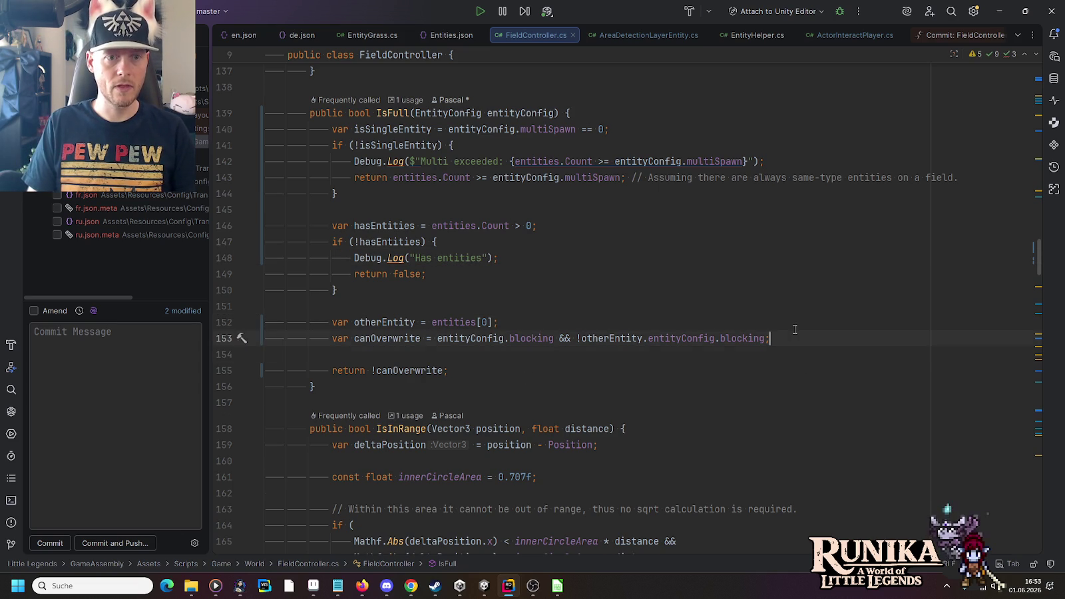
- Add an "Is full" Debug.Log printing the canOverwrite value below its declaration
{"action": "key", "text": "Return"}
{"action": "key", "text": "Return"}
{"action": "key", "text": "Tab"}
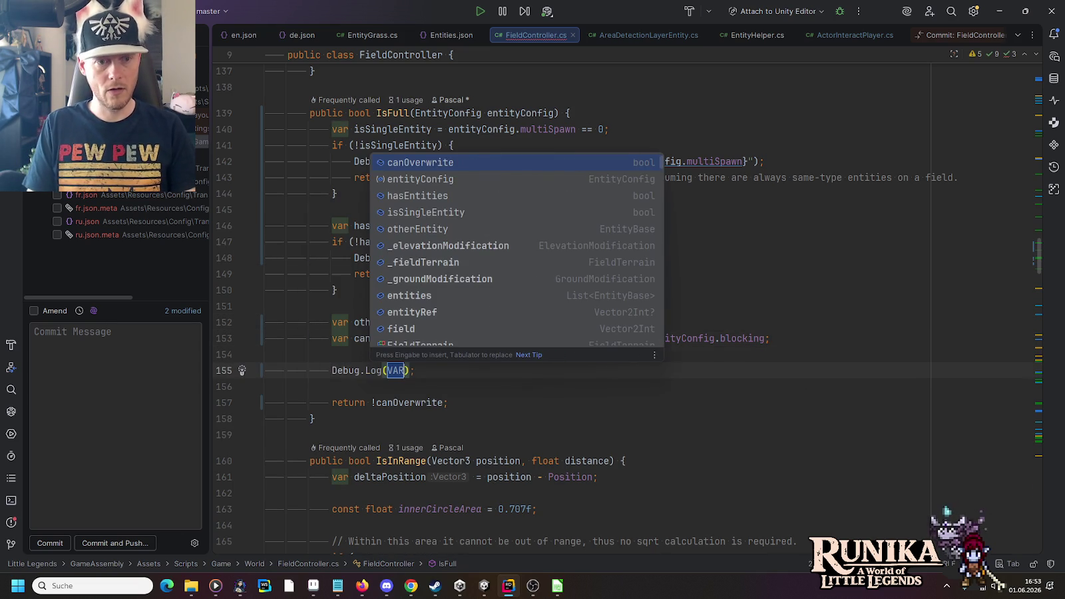
{"action": "type", "text": "$\"Is full"}
{"action": "key", "text": "Tab"}
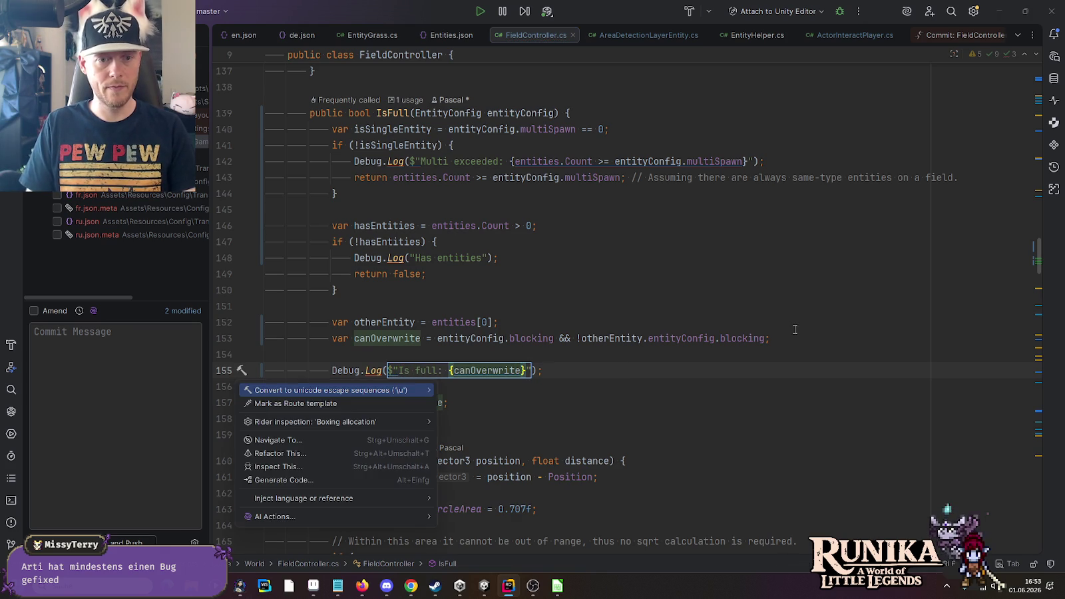
{"action": "key", "text": "Escape"}
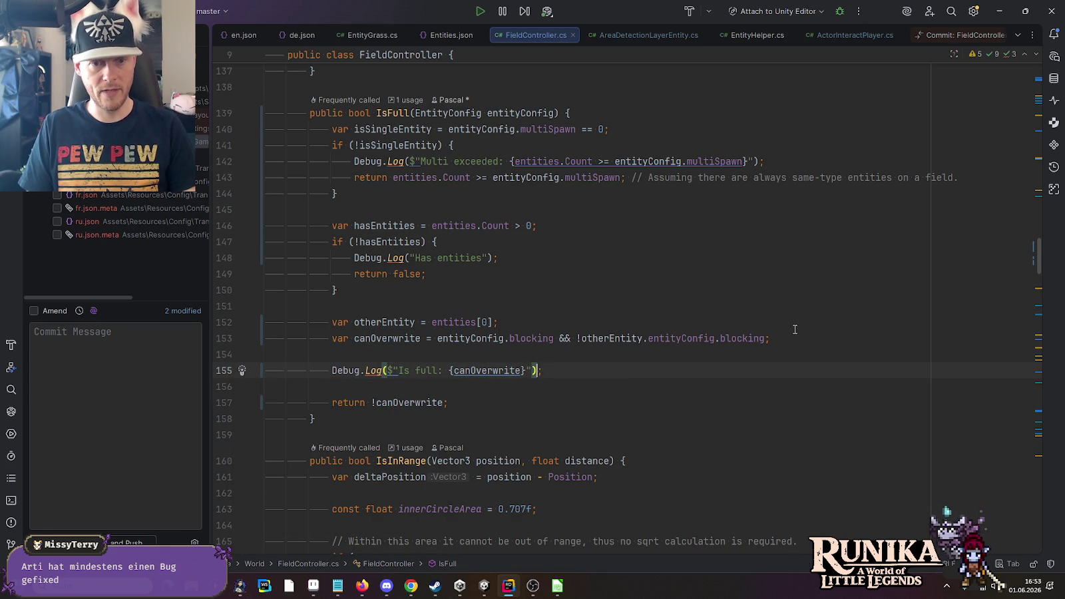
{"action": "key", "text": "Left"}
{"action": "key", "text": "Left"}
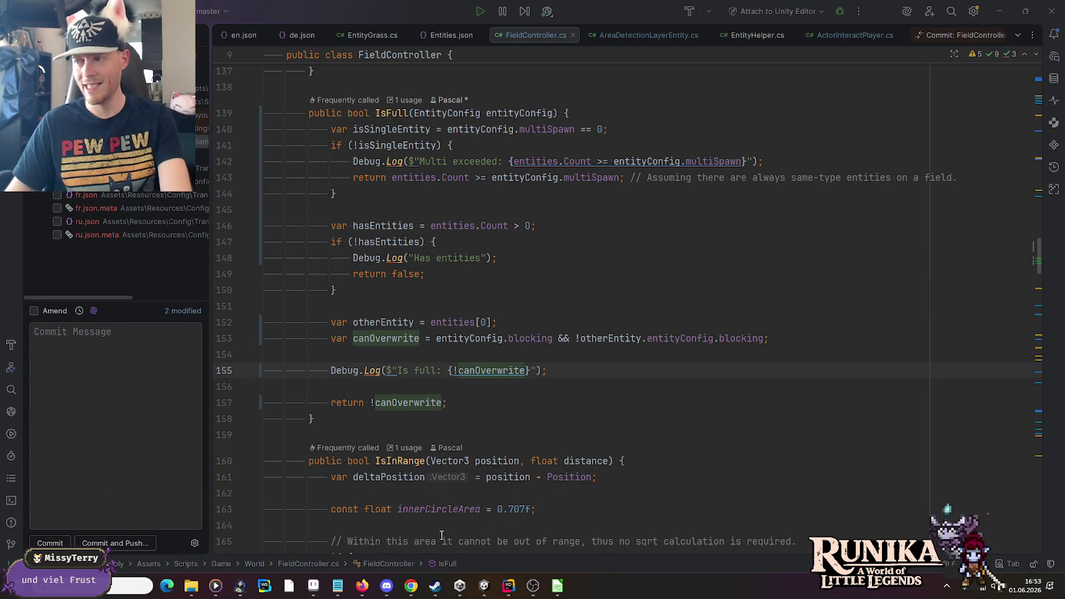
{"action": "key", "text": "alt+Tab"}
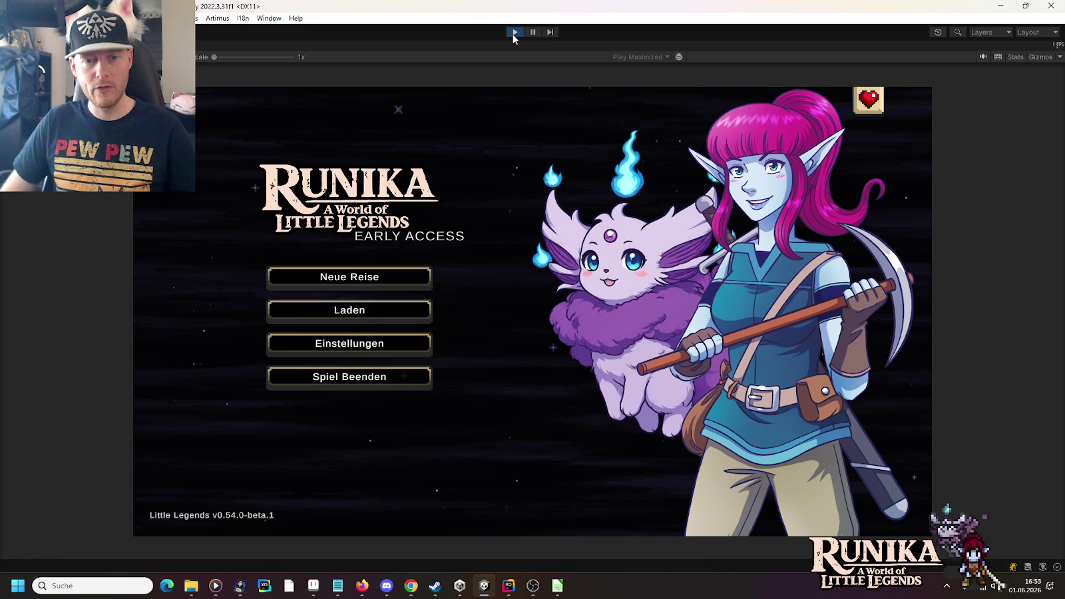
- Load a save slot from the Laden menu, continue past the loading tip, and open the nearby chest
{"action": "left_click", "coordinate": [380, 310]}
{"action": "left_click", "coordinate": [427, 264]}
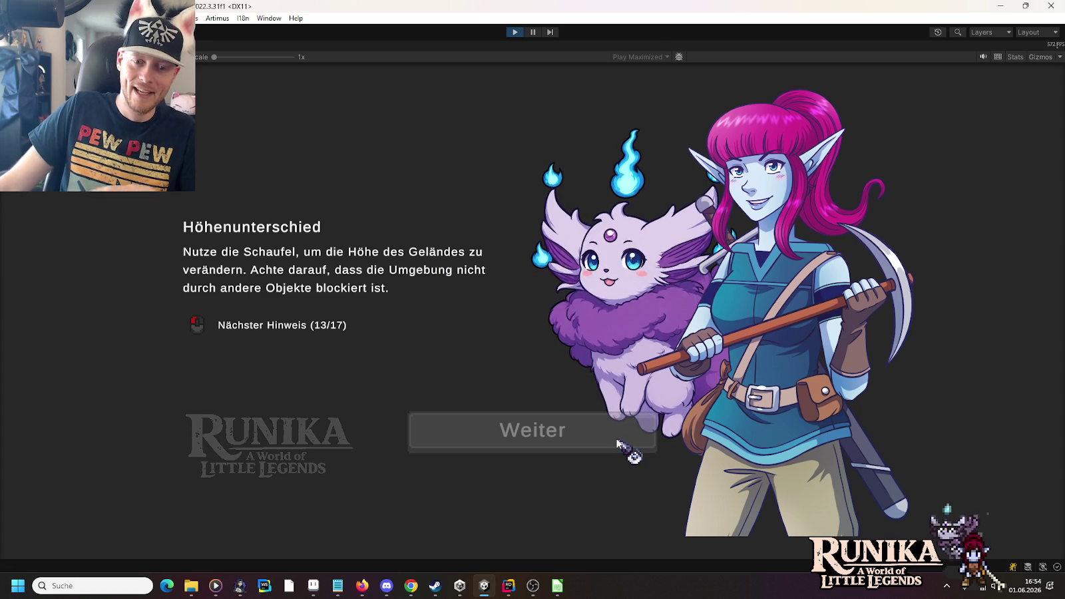
{"action": "left_click", "coordinate": [618, 441]}
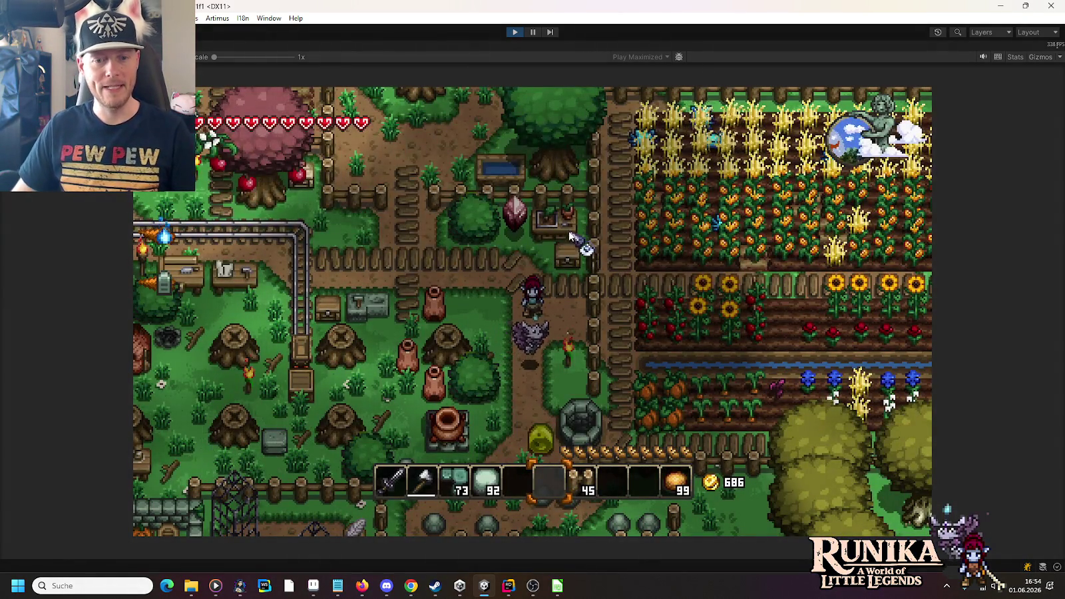
{"action": "key", "text": "e"}
{"action": "key", "text": "e"}
{"action": "key", "text": "e"}
- Move the chest's 23-item stack onto an empty hotbar slot, walk away, and open the console
{"action": "left_click", "coordinate": [391, 227]}
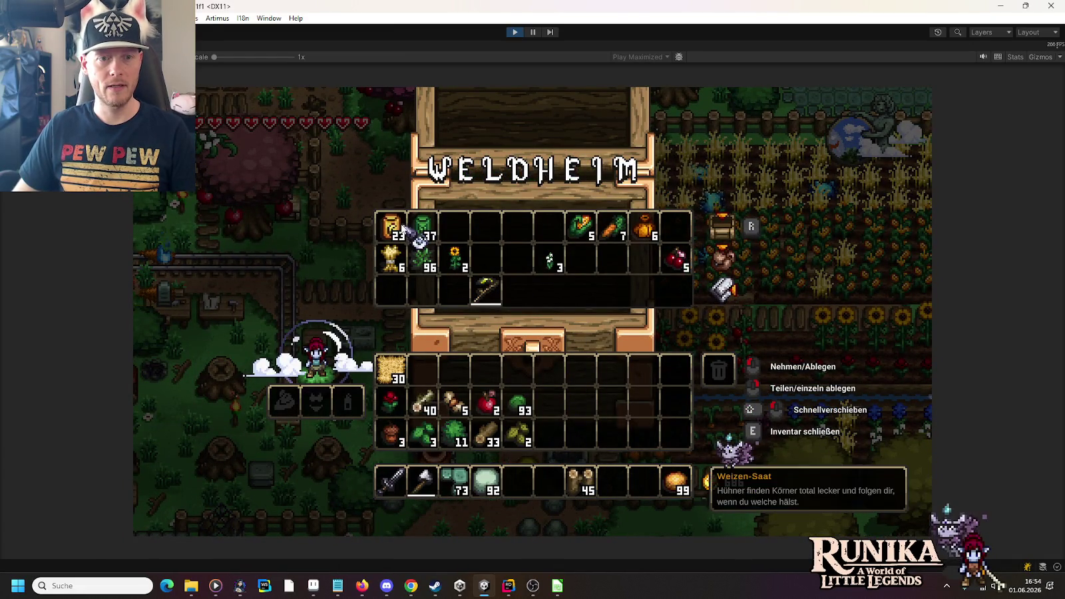
{"action": "left_click", "coordinate": [606, 486]}
{"action": "key", "text": "e"}
{"action": "key", "text": "a"}
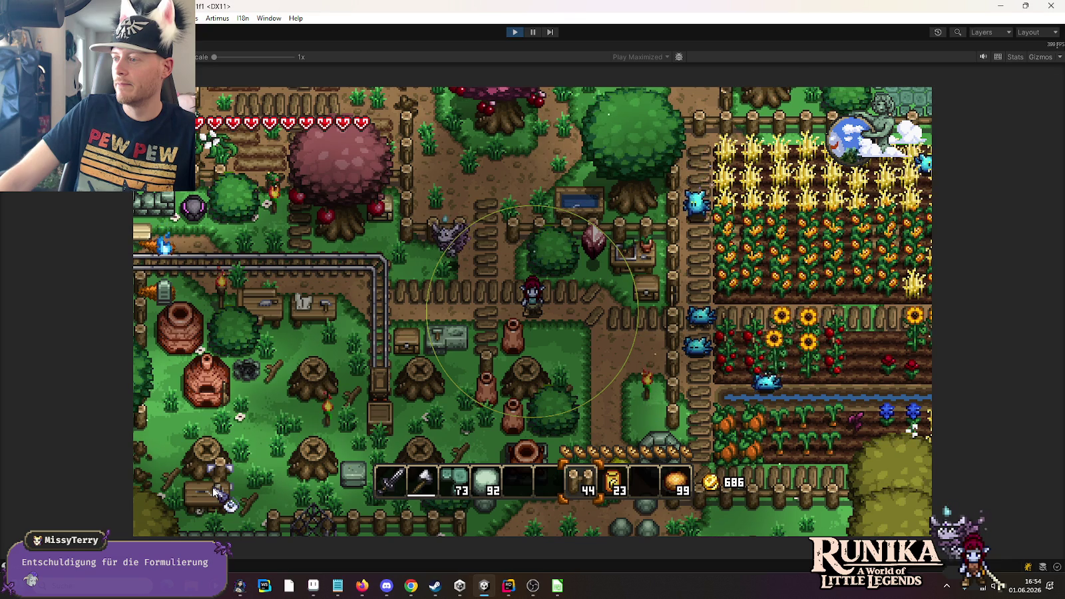
{"action": "key", "text": "ctrl+shift+c"}
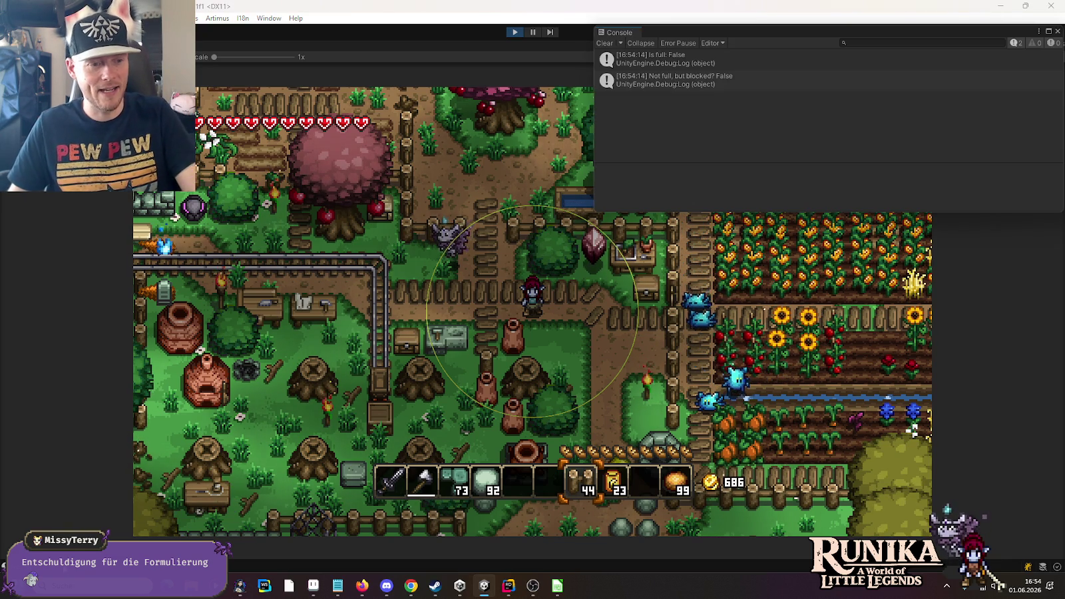
- Inspect the stack traces of both new logs, then place items from the hotbar stack near the player
{"action": "left_click", "coordinate": [662, 61]}
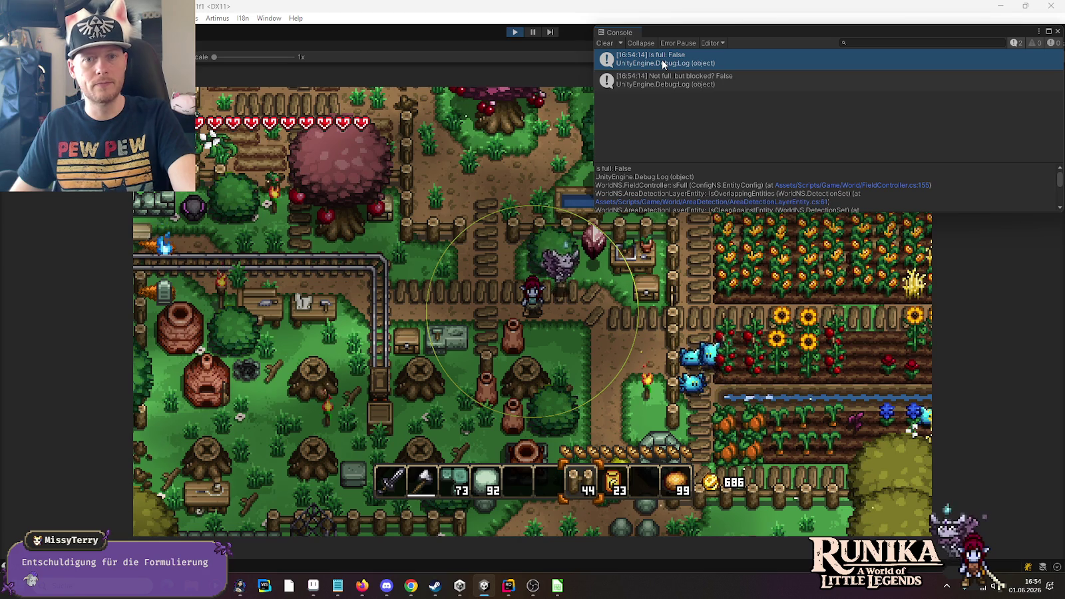
{"action": "left_click", "coordinate": [665, 80]}
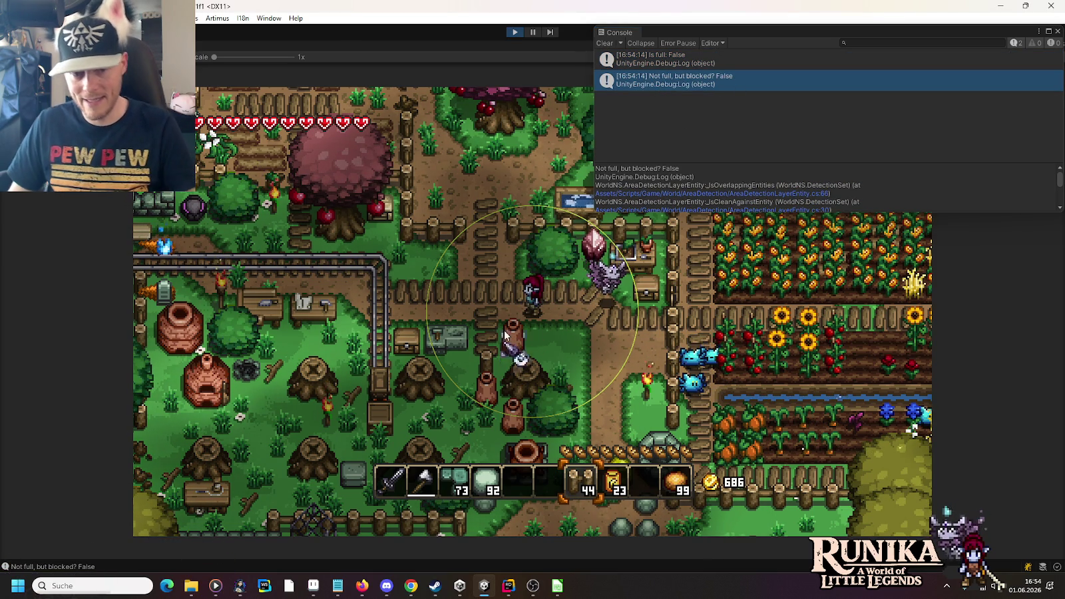
{"action": "key", "text": "9"}
{"action": "key", "text": "8"}
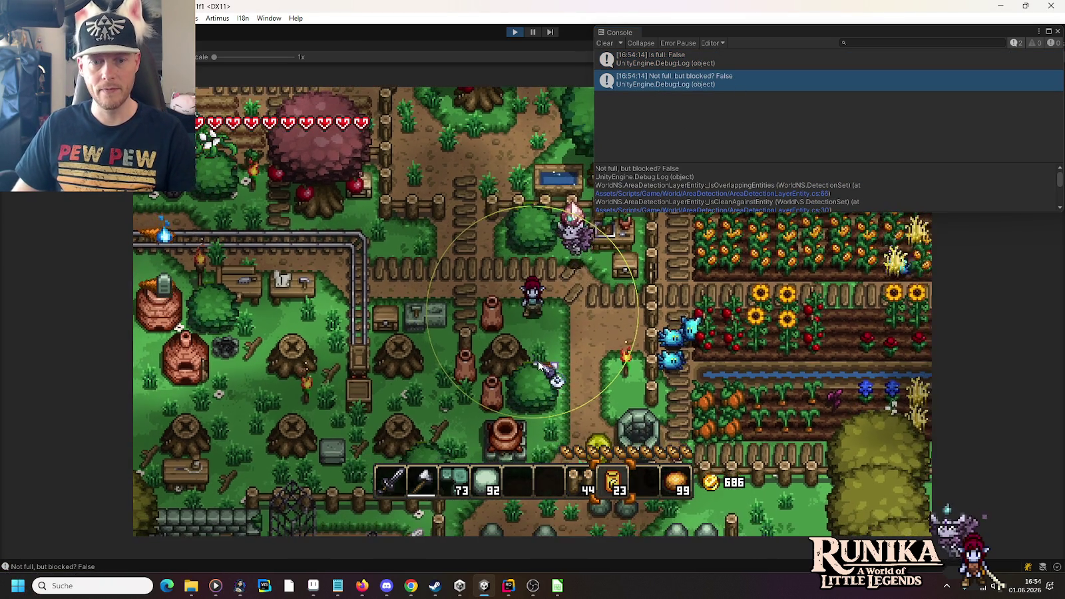
{"action": "left_click", "coordinate": [539, 363]}
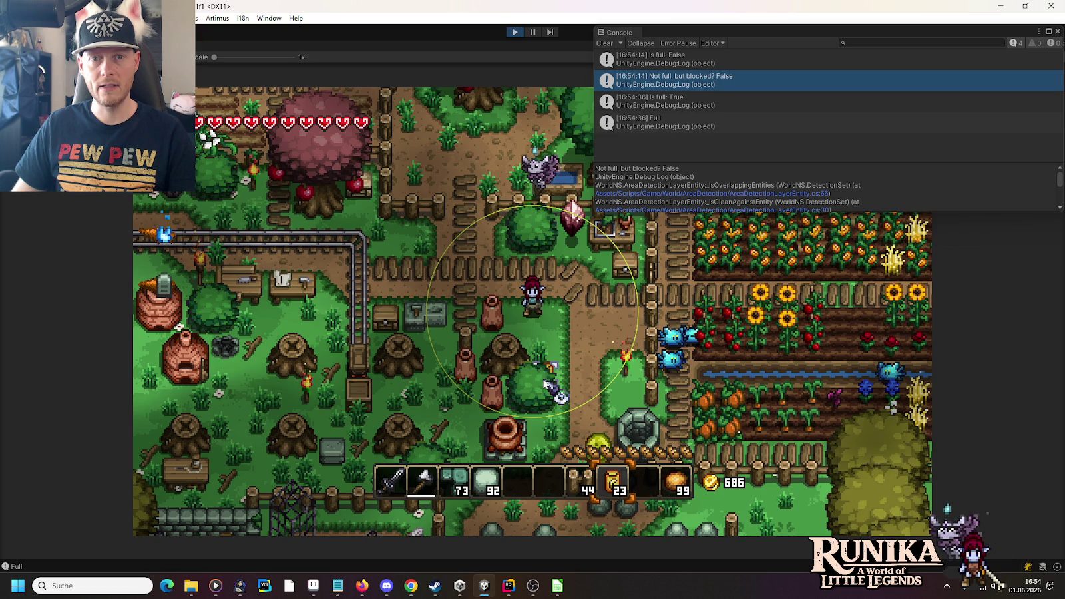
{"action": "left_click", "coordinate": [543, 342]}
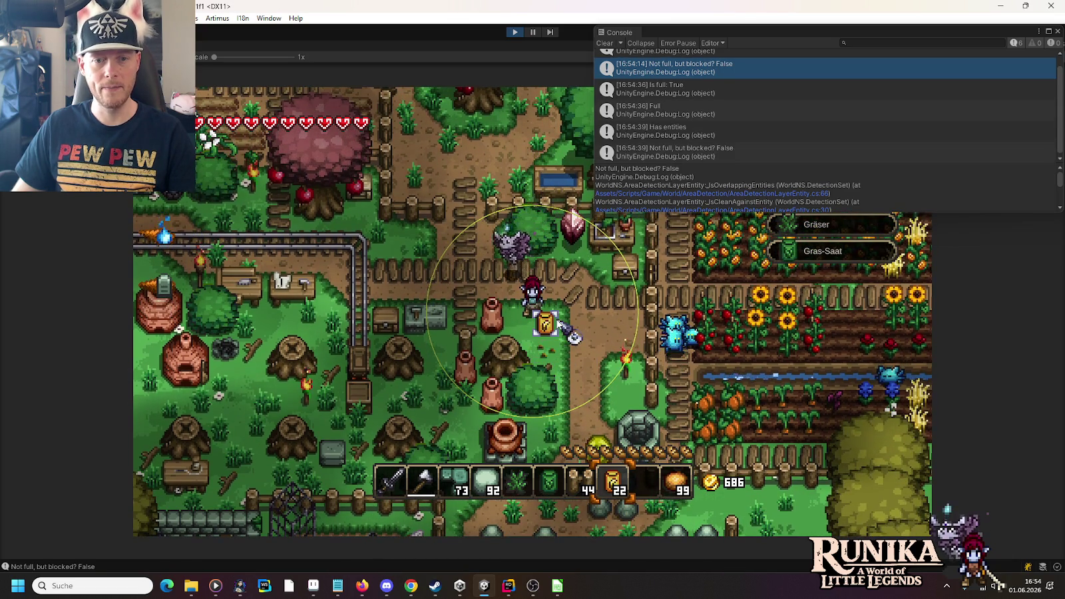
{"action": "left_click", "coordinate": [536, 313]}
{"action": "left_click", "coordinate": [579, 349]}
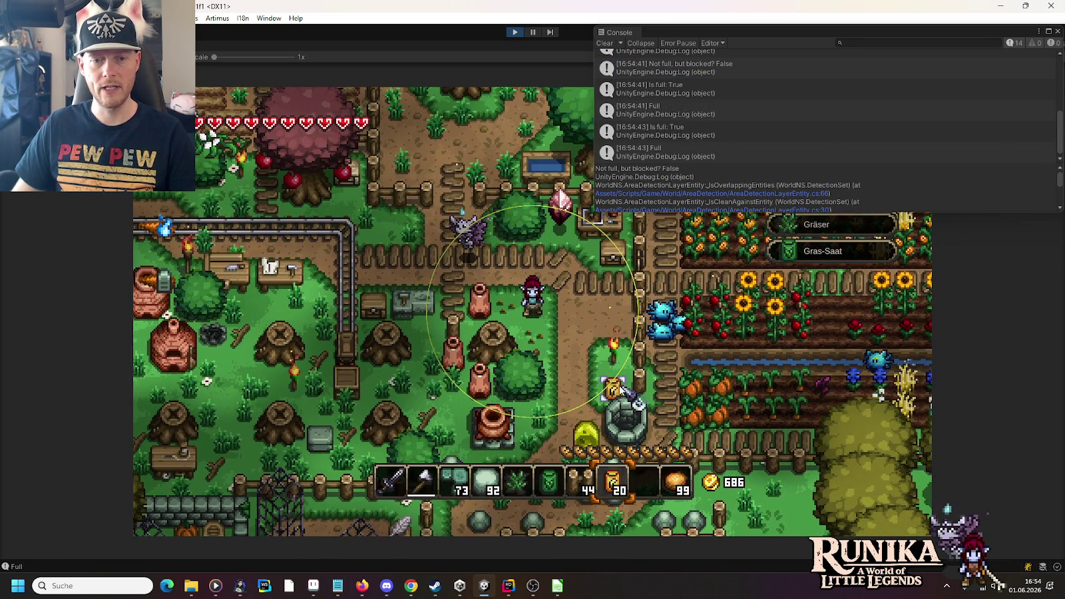
- Place more items near the path and beside the farm fence, then walk back toward the village
{"action": "scroll", "coordinate": [541, 373], "scroll_direction": "up", "scroll_amount": 1}
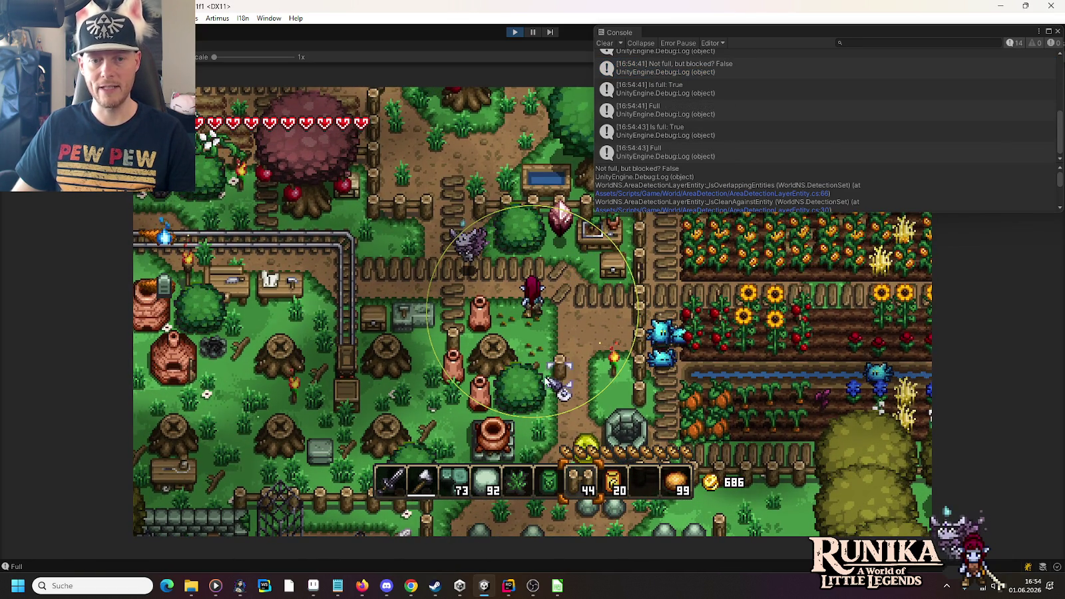
{"action": "left_click", "coordinate": [542, 359]}
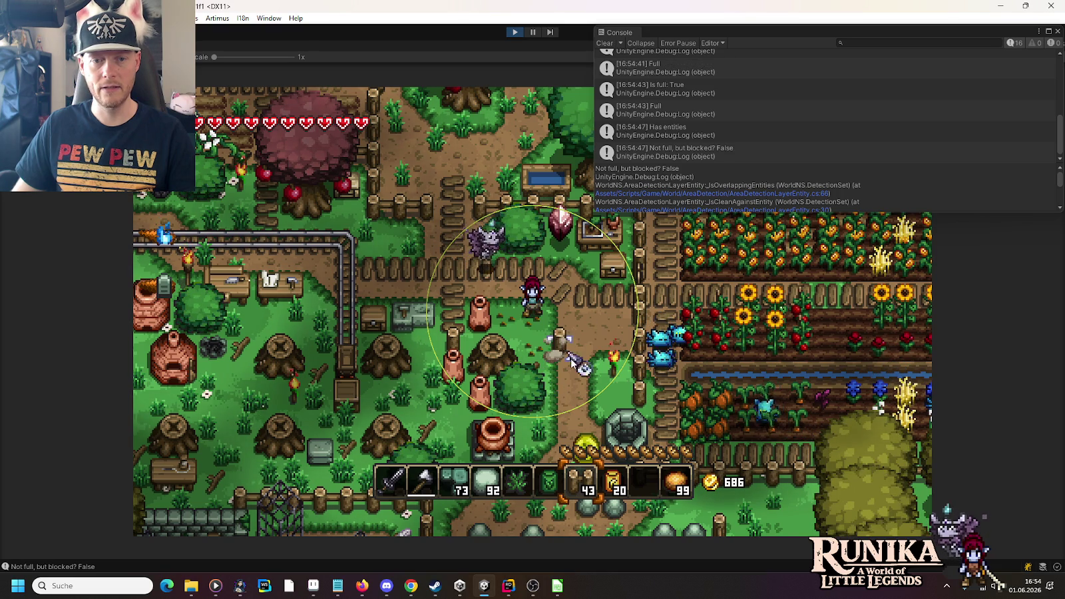
{"action": "key", "text": "a"}
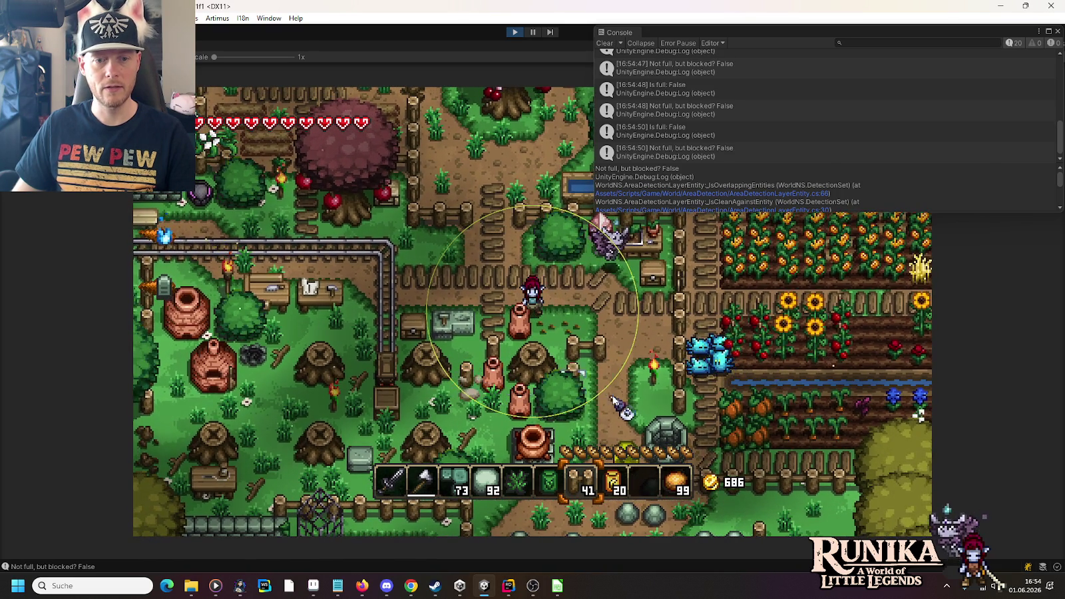
{"action": "left_click", "coordinate": [613, 397]}
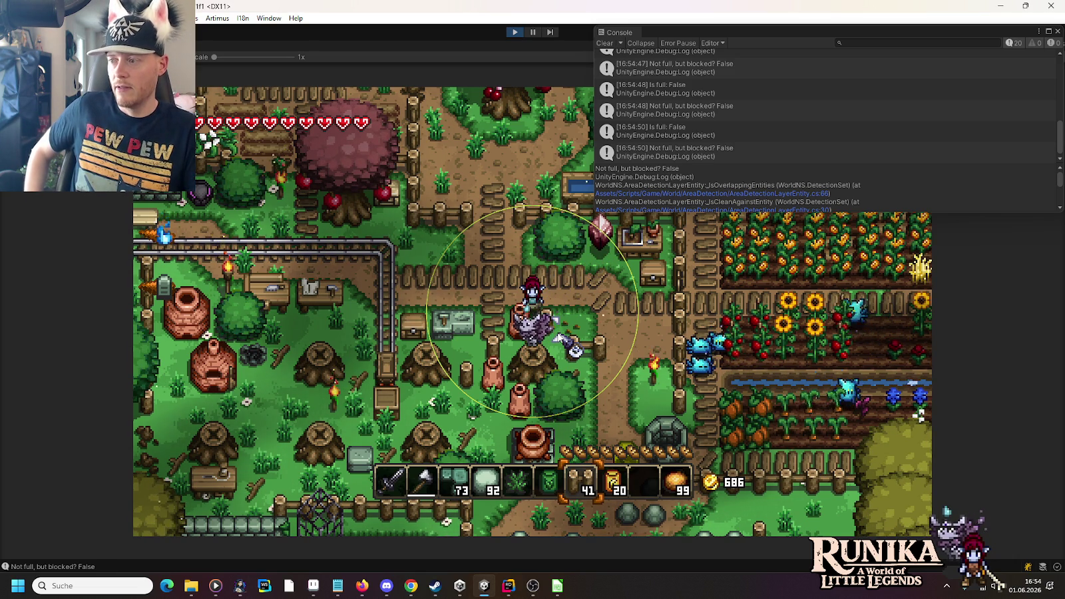
{"action": "key", "text": "d"}
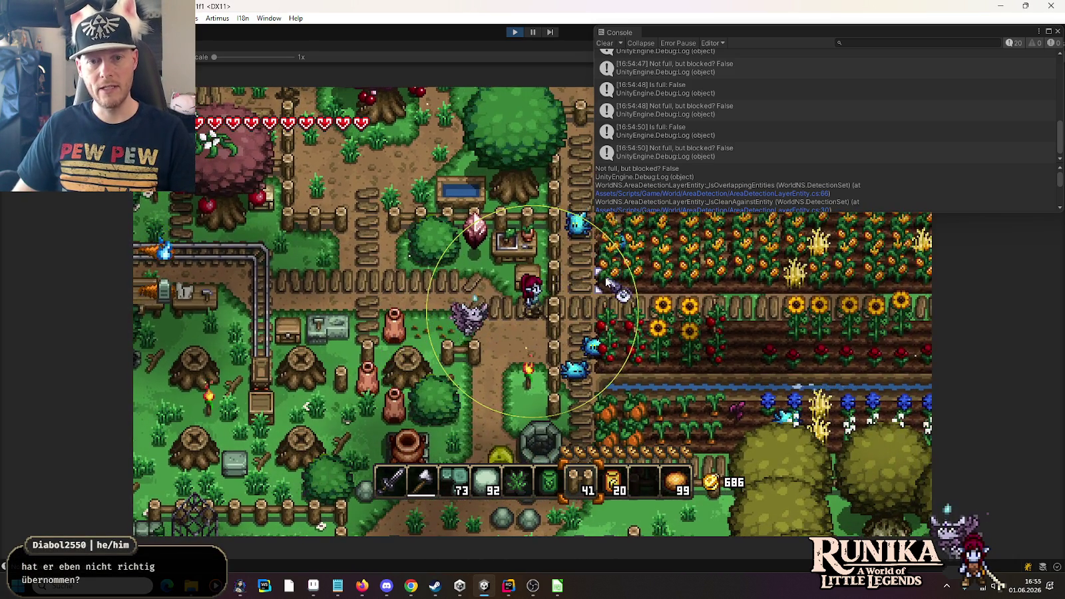
{"action": "left_click", "coordinate": [602, 293]}
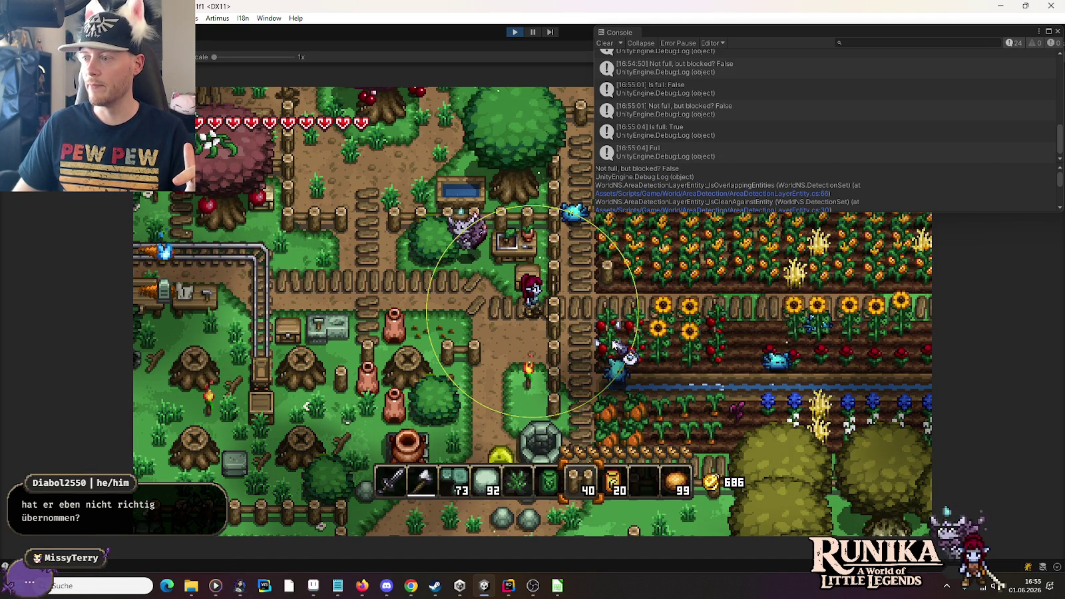
{"action": "key", "text": "a"}
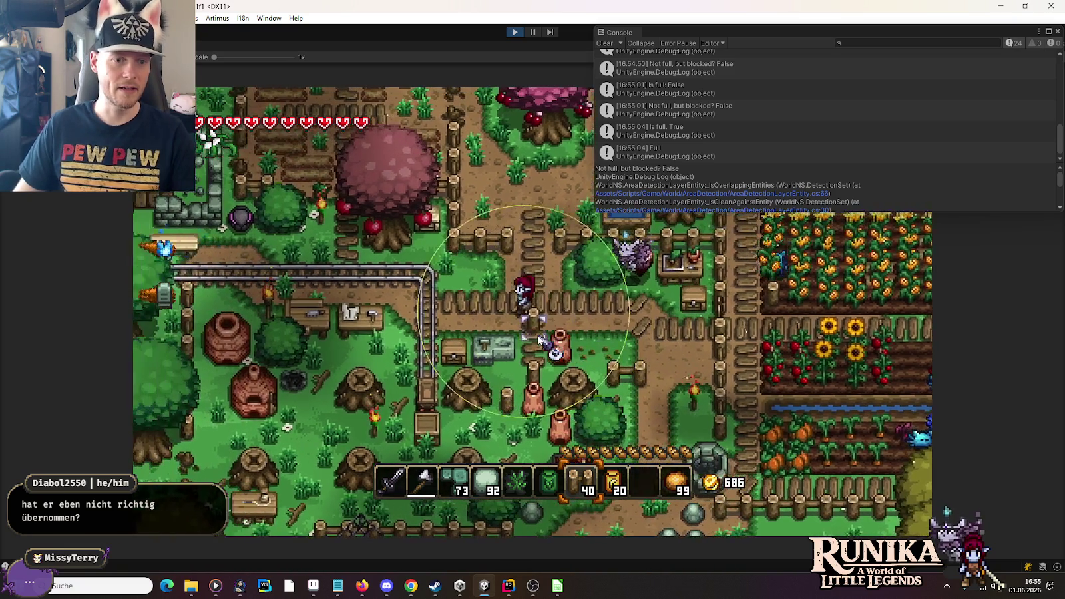
{"action": "key", "text": "a"}
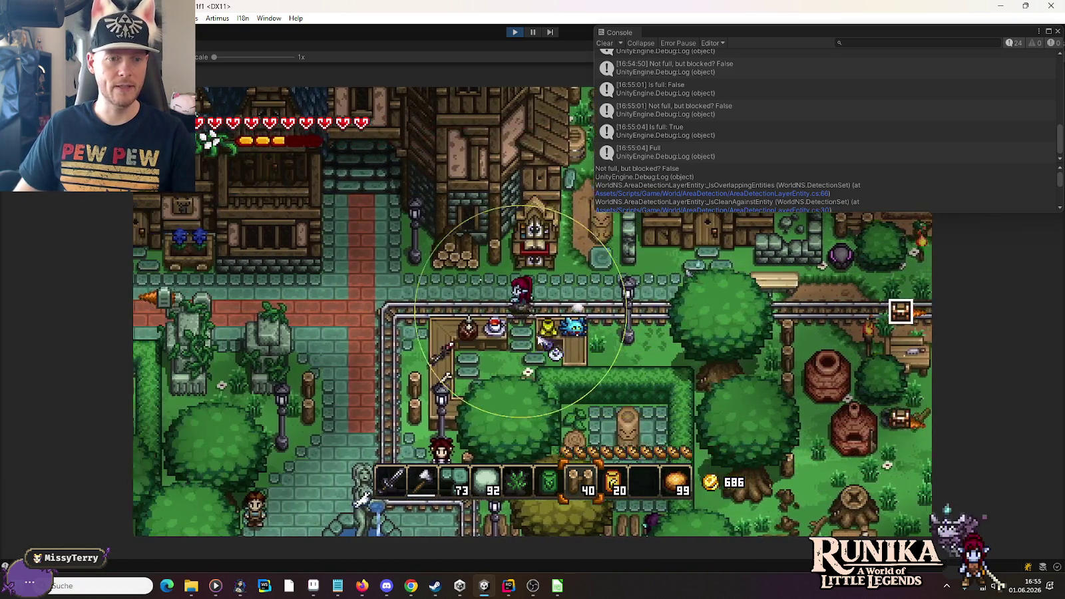
- Place a storage object in the village, then walk north and lay the first stone tile
{"action": "key", "text": "w"}
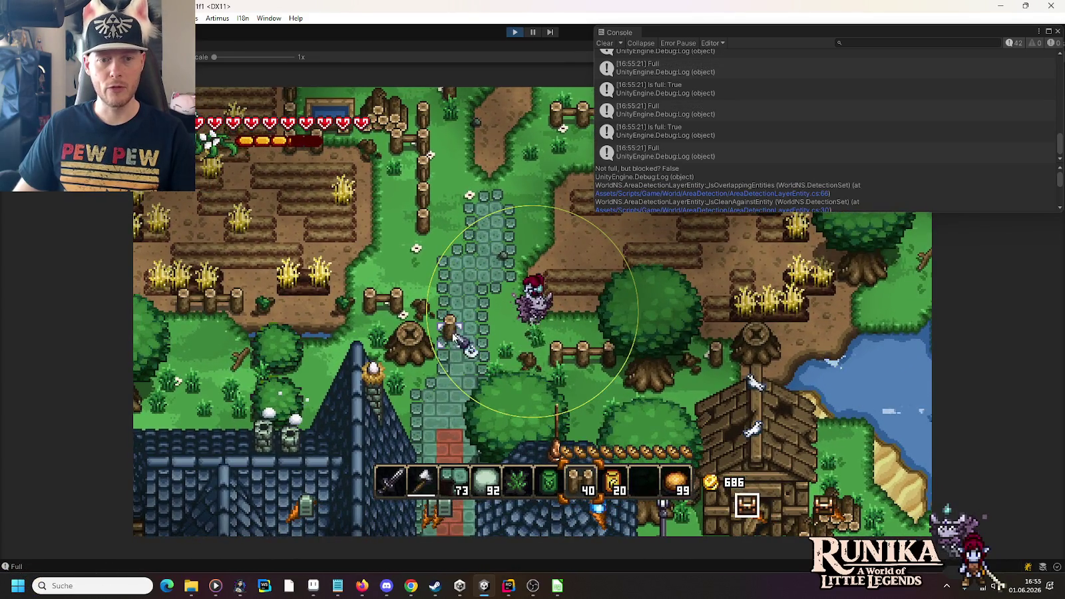
{"action": "left_click", "coordinate": [452, 337]}
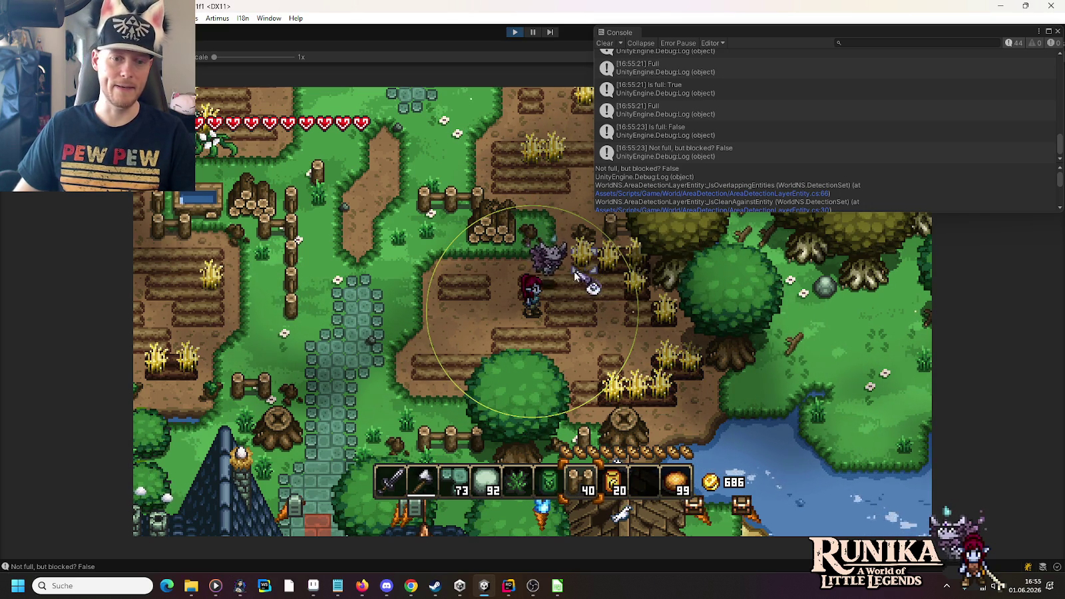
{"action": "key", "text": "w"}
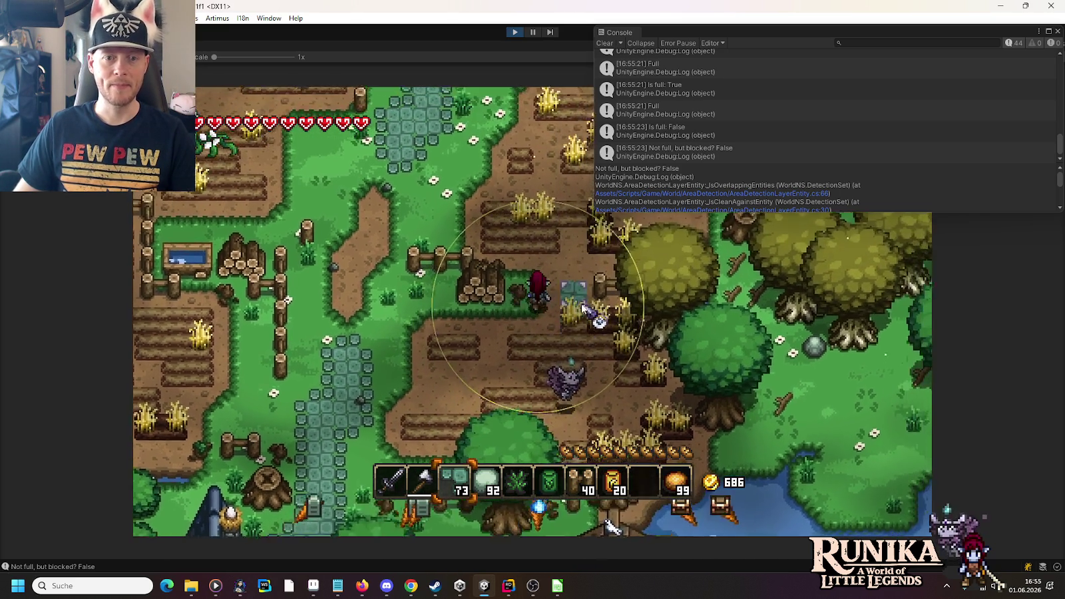
{"action": "key", "text": "w"}
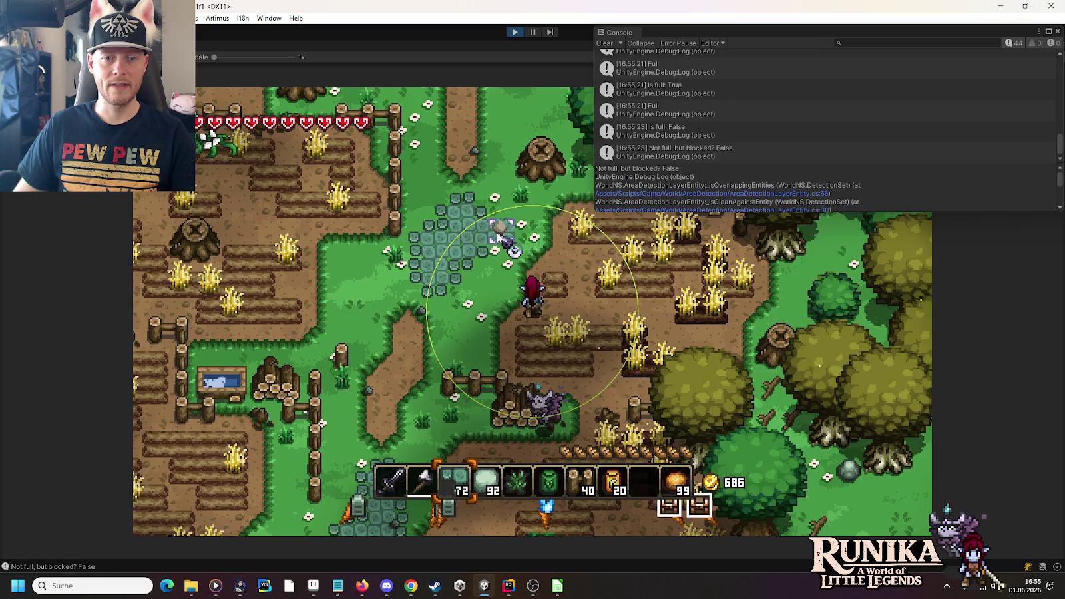
{"action": "left_click", "coordinate": [552, 283]}
- Lay stone tiles along a path heading north-west through the meadow
{"action": "key", "text": "w"}
{"action": "key", "text": "a"}
{"action": "left_click", "coordinate": [532, 296]}
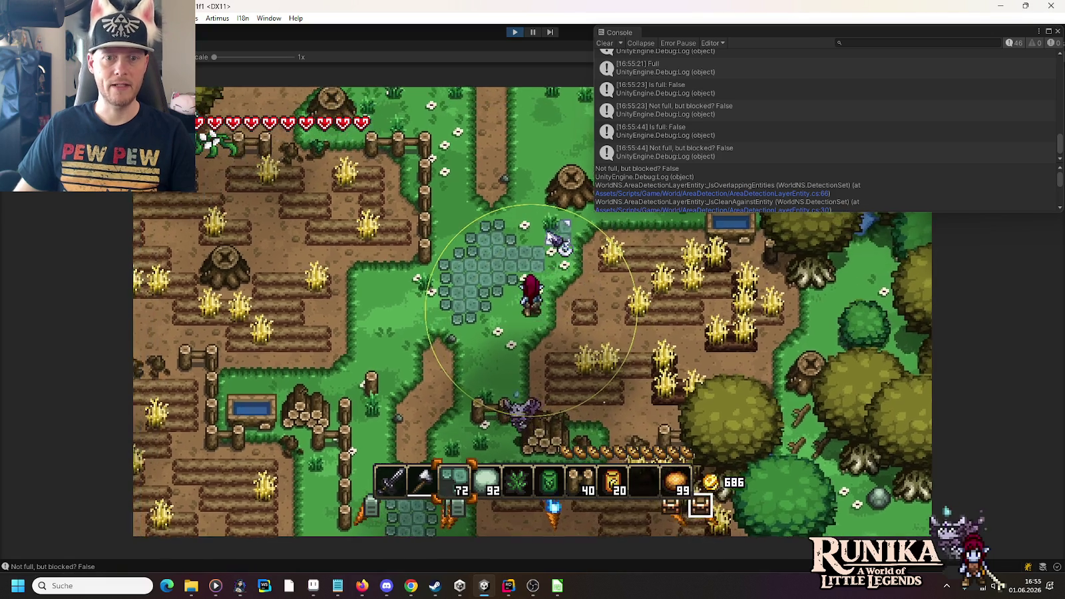
{"action": "key", "text": "w"}
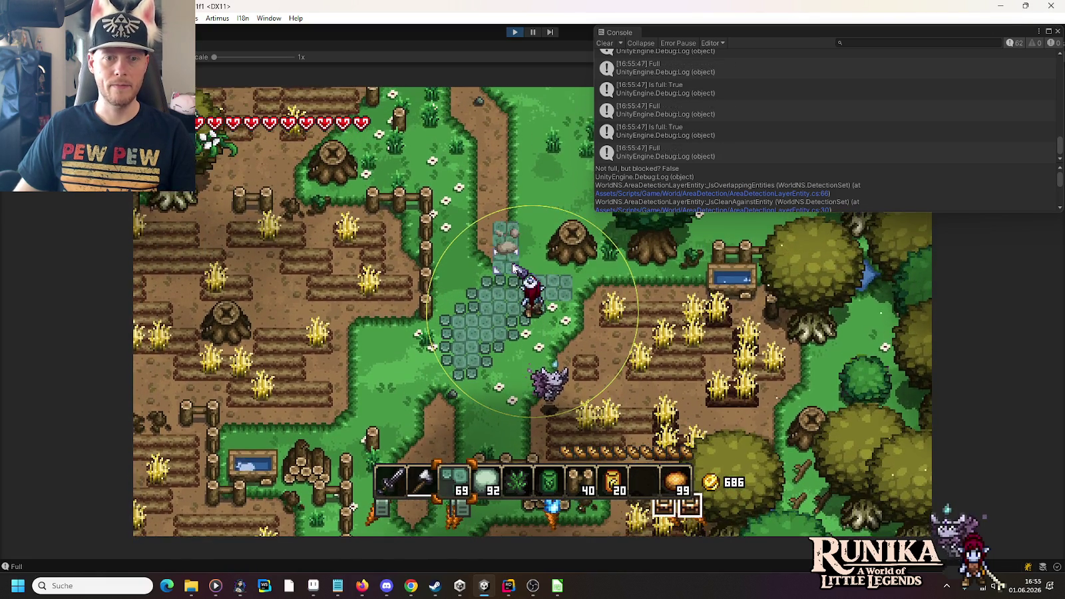
{"action": "left_click", "coordinate": [512, 362]}
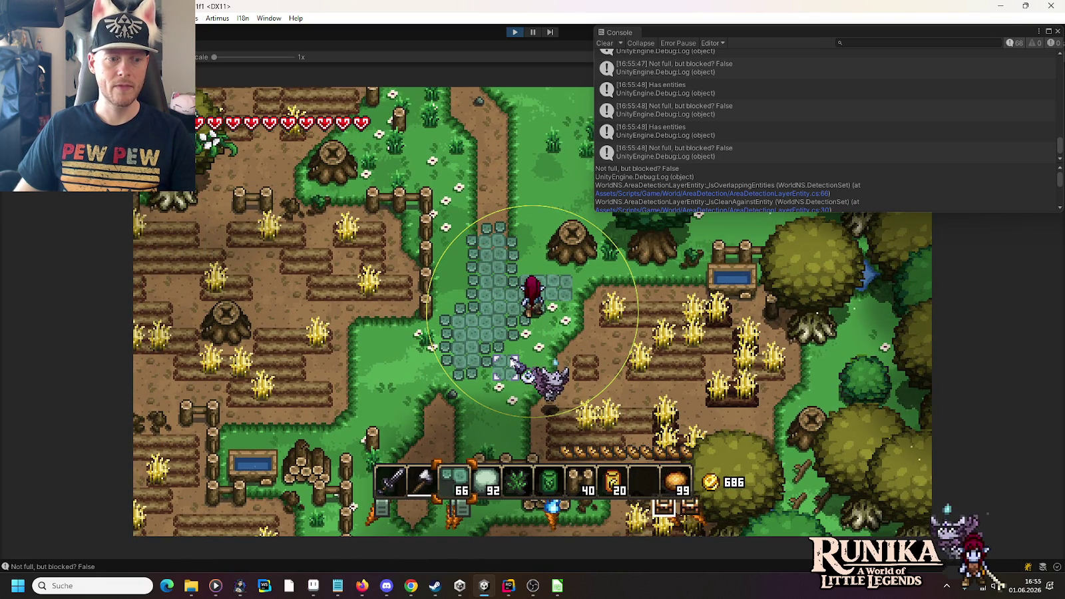
{"action": "key", "text": "w"}
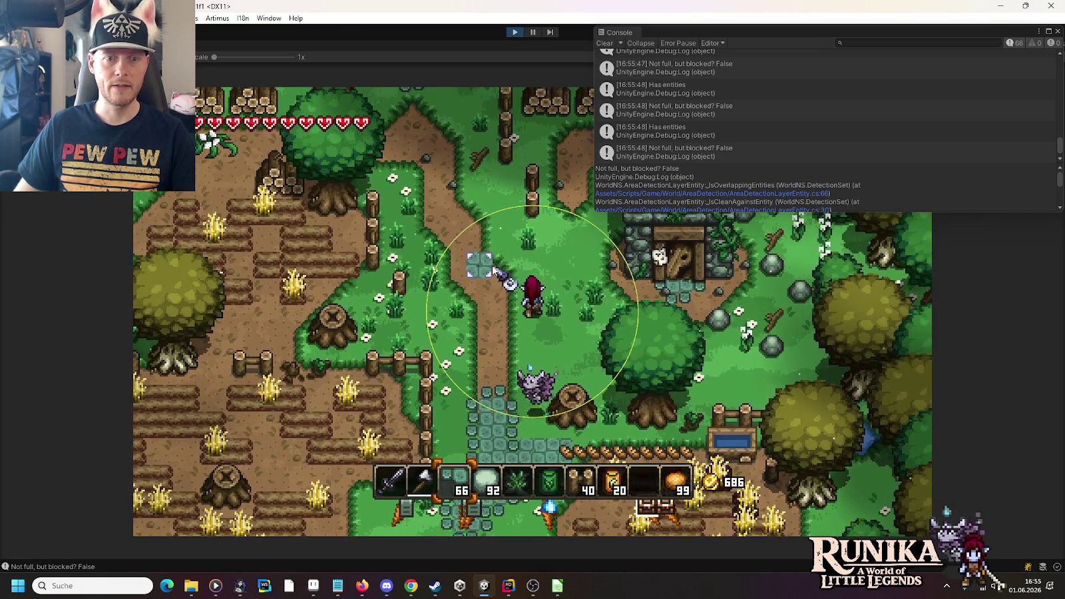
{"action": "left_click", "coordinate": [479, 372]}
{"action": "left_click", "coordinate": [492, 286]}
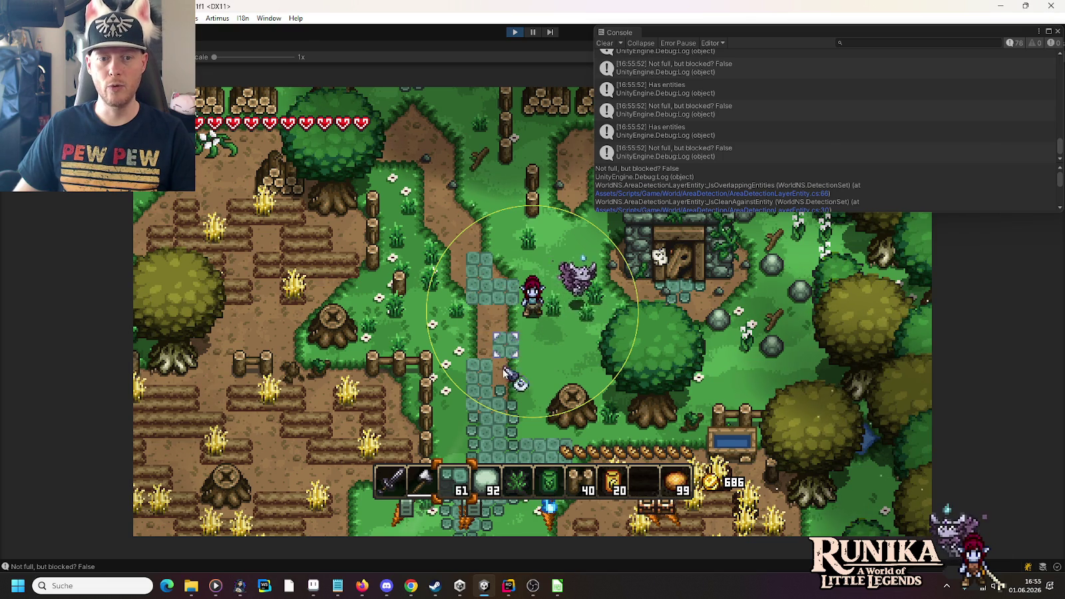
{"action": "left_click", "coordinate": [504, 365]}
{"action": "left_click", "coordinate": [492, 346]}
{"action": "left_click", "coordinate": [488, 300]}
{"action": "left_click", "coordinate": [482, 322]}
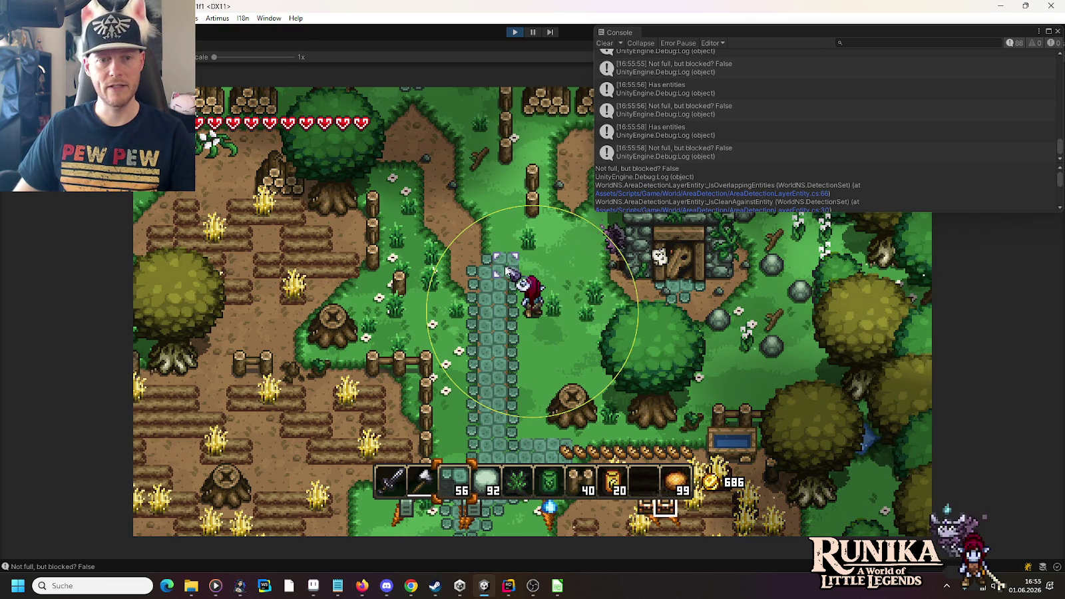
- Extend the path's top-left edge and fill its right side with stone tiles, leaving 43 stones
{"action": "key", "text": "a"}
{"action": "left_click", "coordinate": [481, 258]}
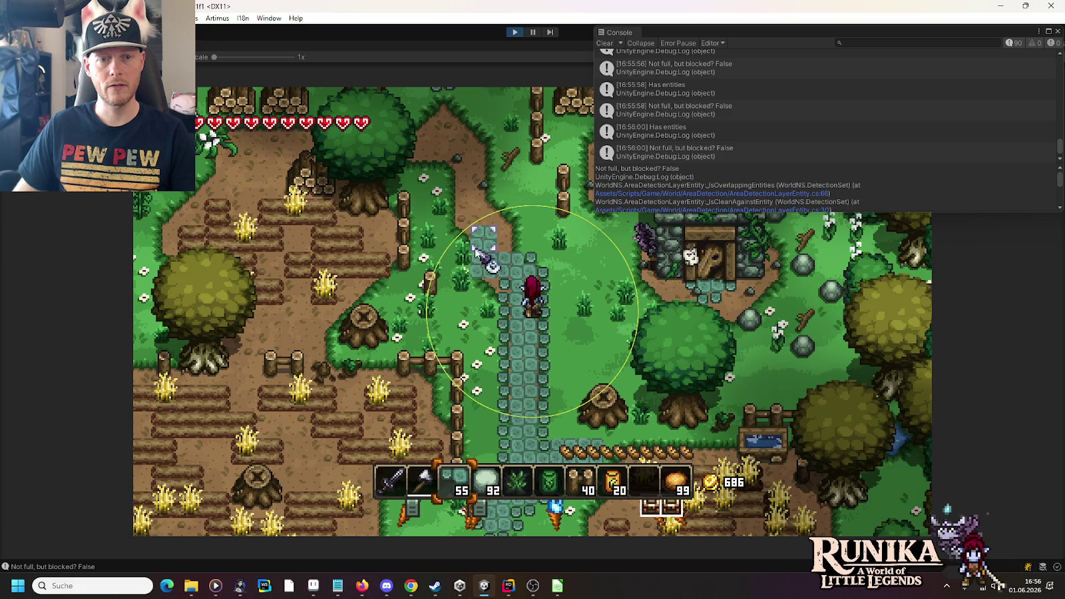
{"action": "left_click", "coordinate": [476, 247]}
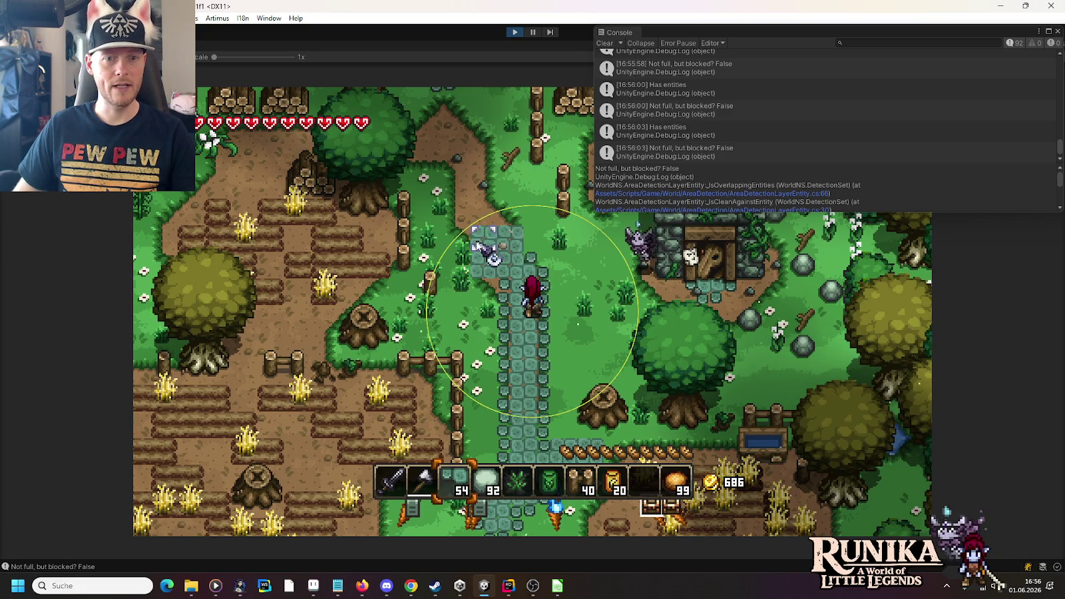
{"action": "left_click", "coordinate": [484, 238]}
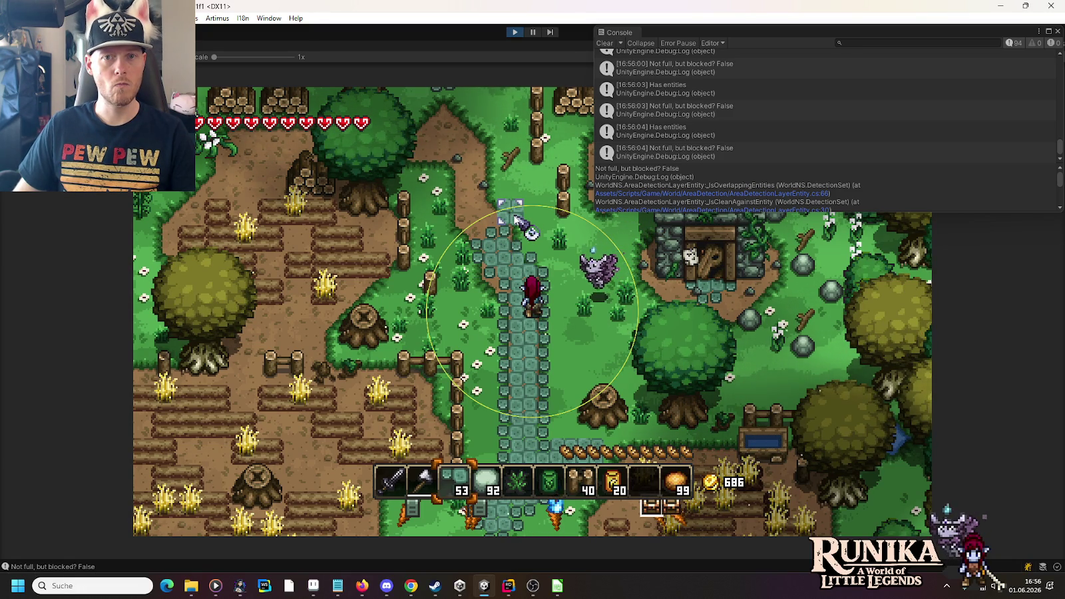
{"action": "mouse_move", "coordinate": [518, 220]}
{"action": "left_mouse_down"}
{"action": "mouse_move", "coordinate": [563, 292]}
{"action": "mouse_move", "coordinate": [562, 406]}
{"action": "mouse_move", "coordinate": [567, 273]}
{"action": "left_mouse_up"}
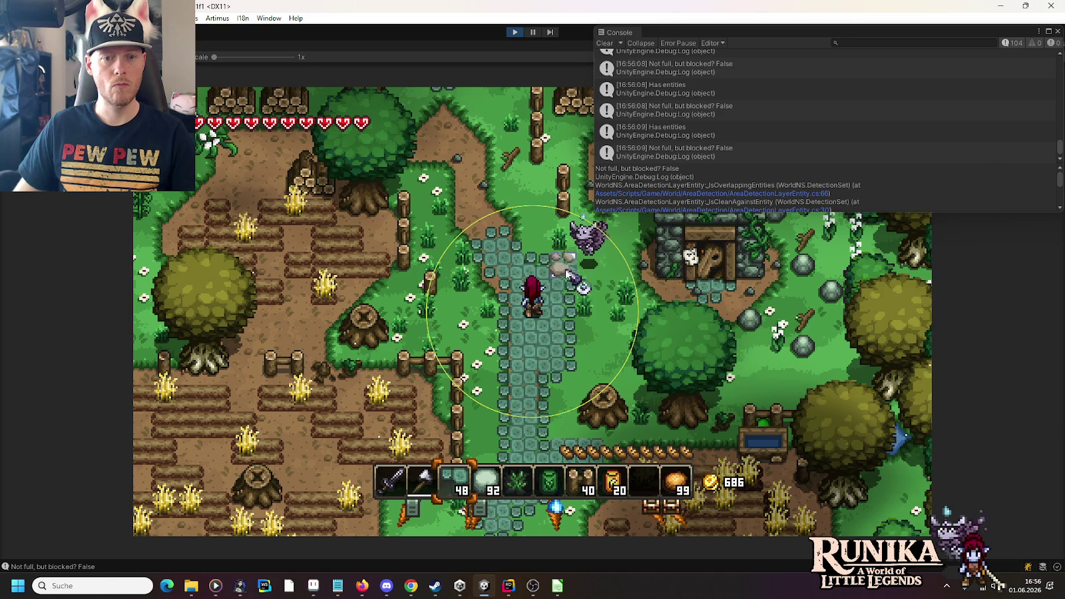
{"action": "left_click", "coordinate": [588, 266]}
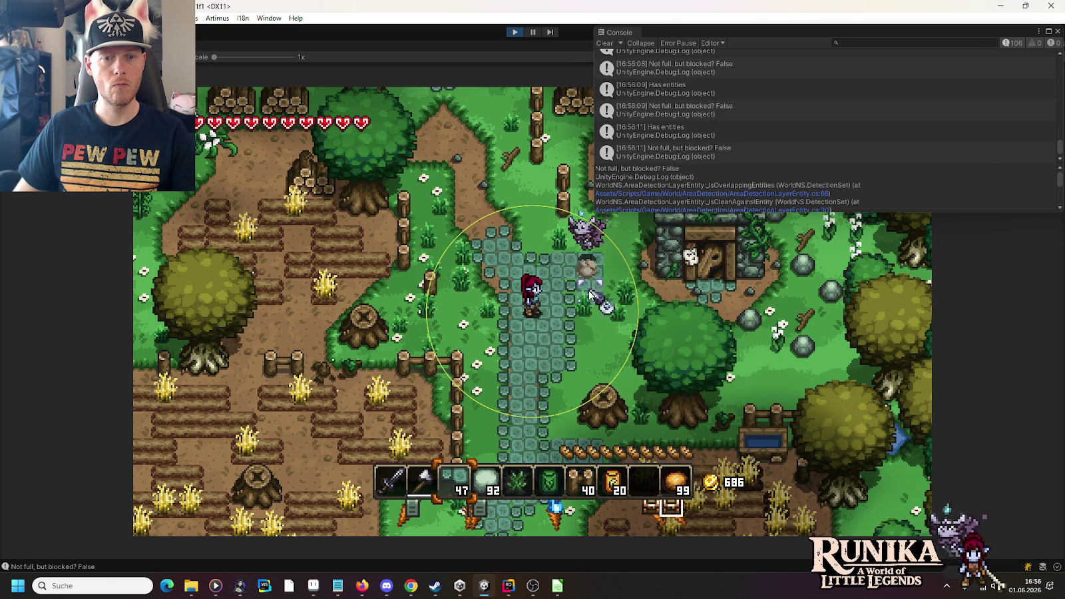
{"action": "left_click", "coordinate": [590, 369]}
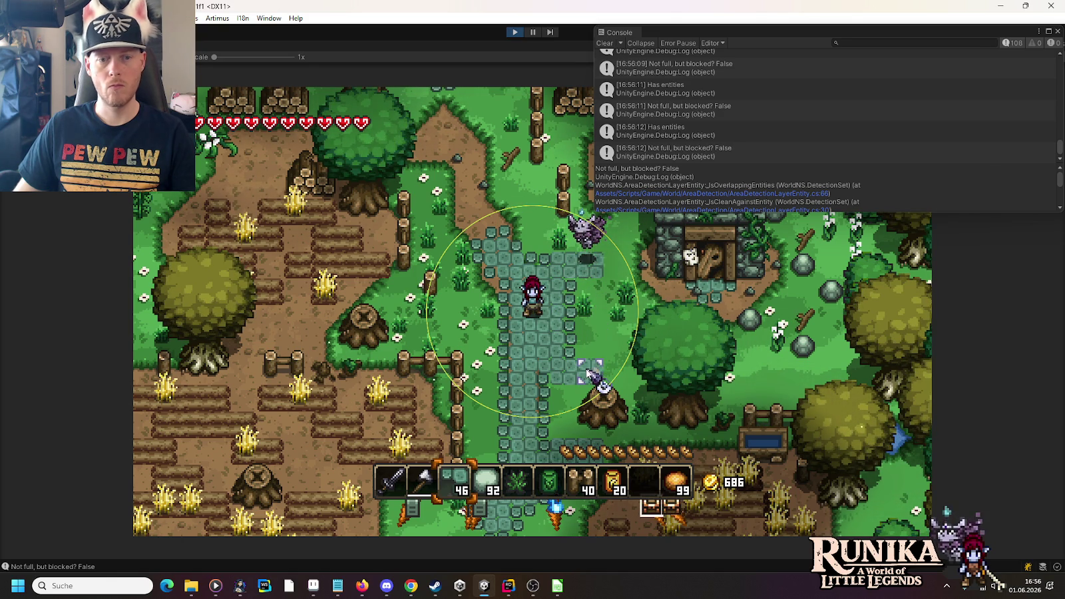
{"action": "left_click", "coordinate": [590, 333]}
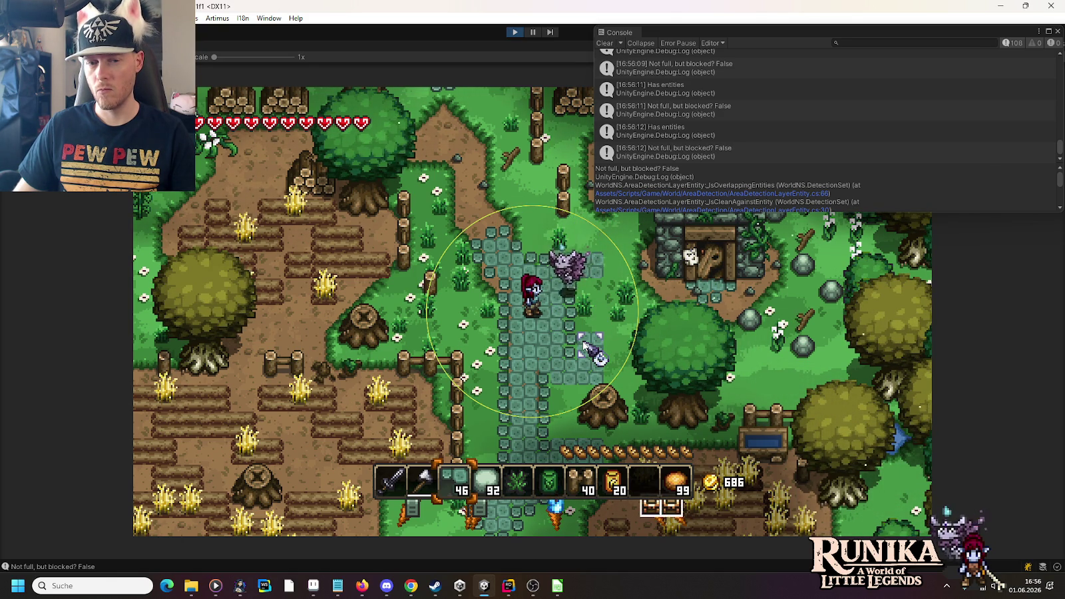
{"action": "left_click", "coordinate": [590, 301]}
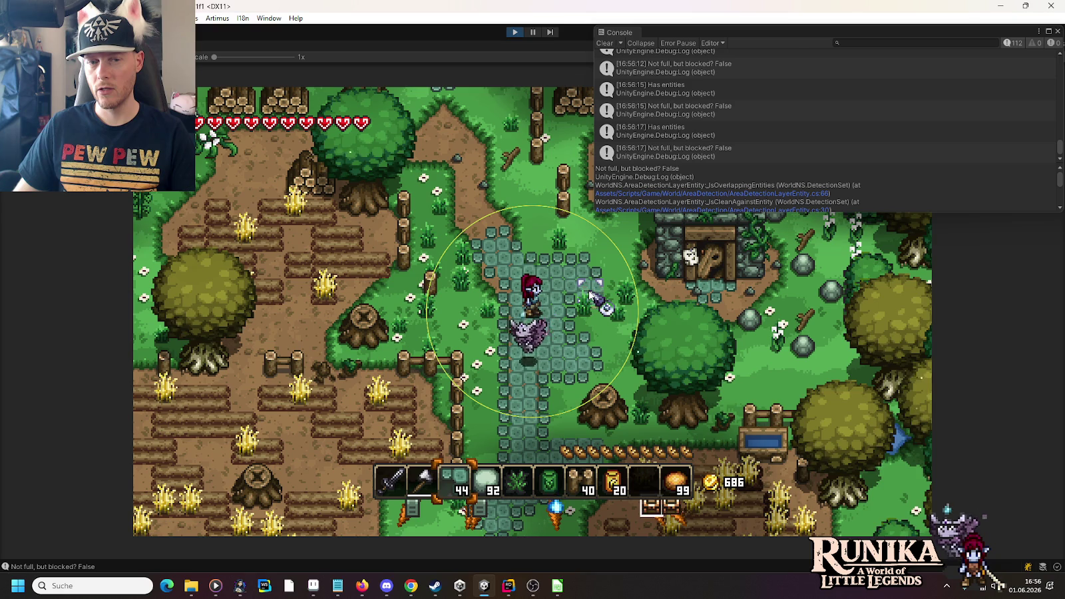
{"action": "left_click", "coordinate": [590, 241]}
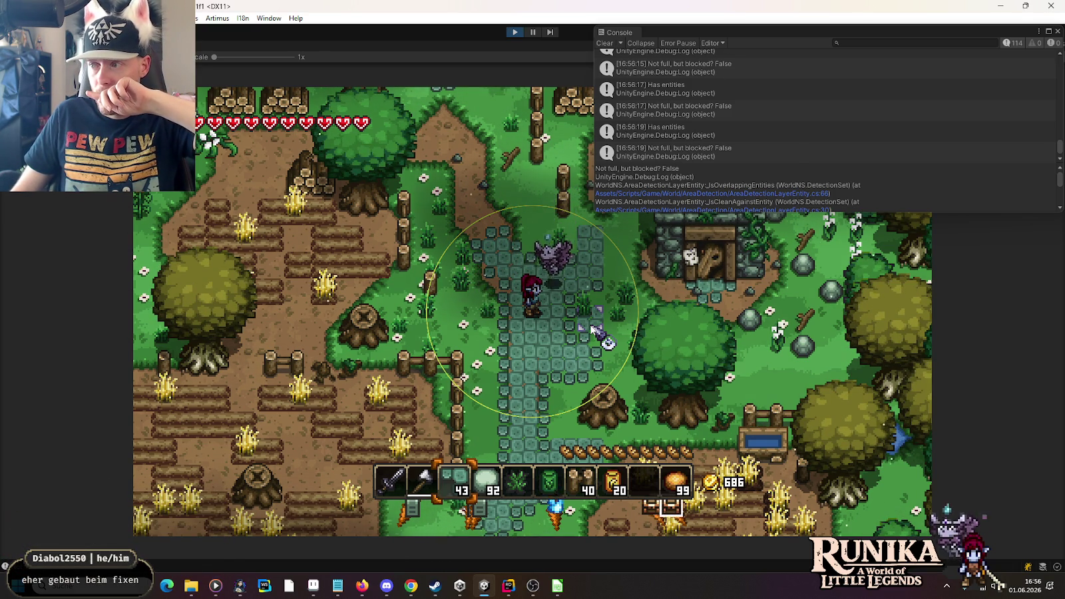
- Drag-lay rows of stone tiles while walking to extend the path toward the stone house
{"action": "key", "text": "s"}
{"action": "mouse_move", "coordinate": [594, 328]}
{"action": "left_mouse_down"}
{"action": "mouse_move", "coordinate": [482, 391]}
{"action": "mouse_move", "coordinate": [519, 374]}
{"action": "mouse_move", "coordinate": [558, 326]}
{"action": "left_mouse_up"}
{"action": "key", "text": "s"}
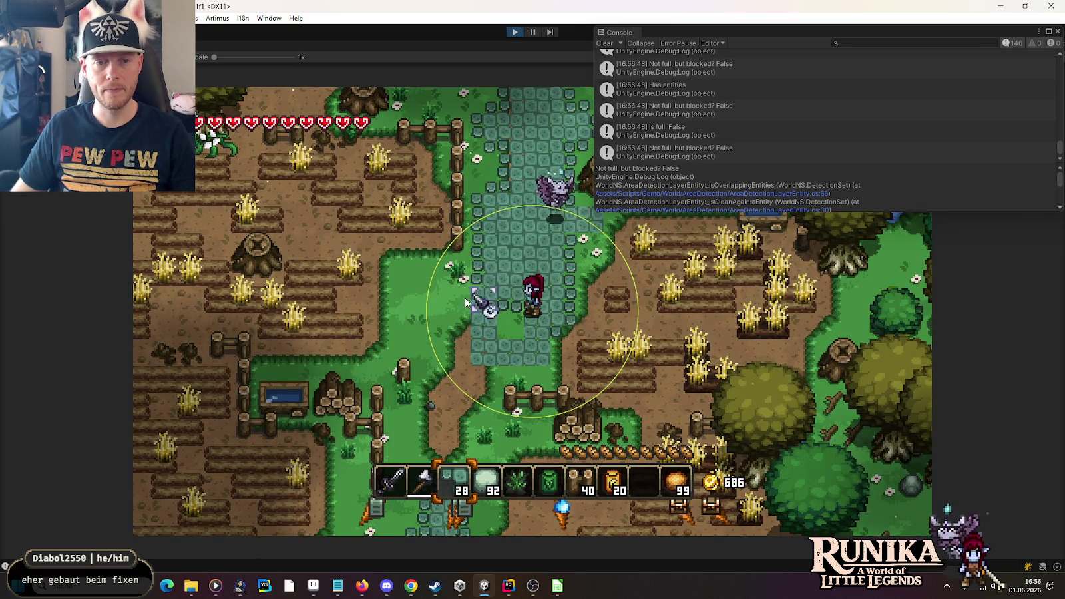
{"action": "key", "text": "w"}
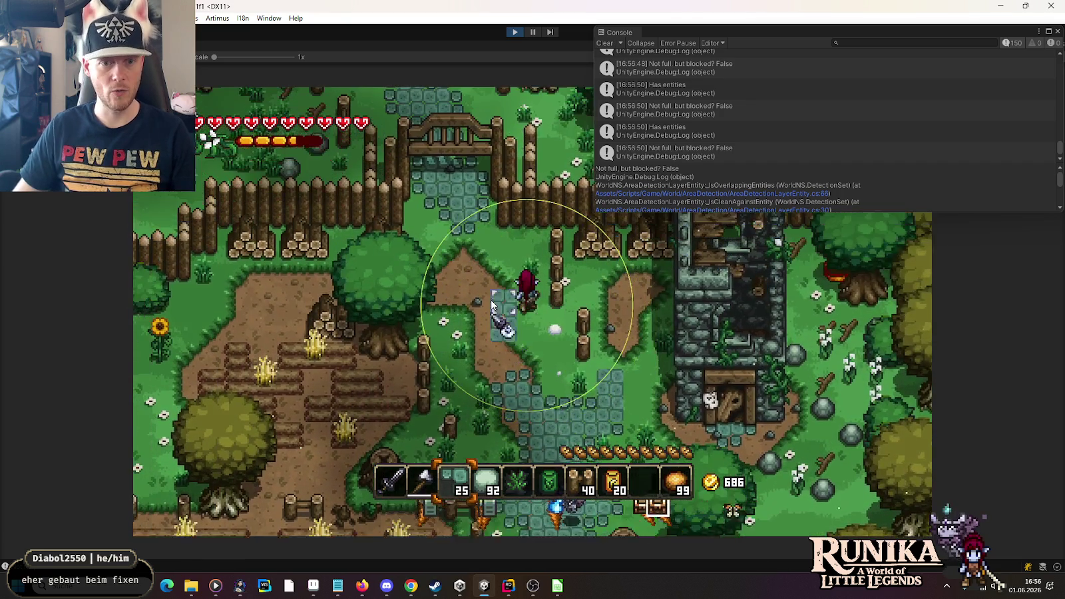
{"action": "left_click_drag", "start_coordinate": [492, 304], "coordinate": [492, 293]}
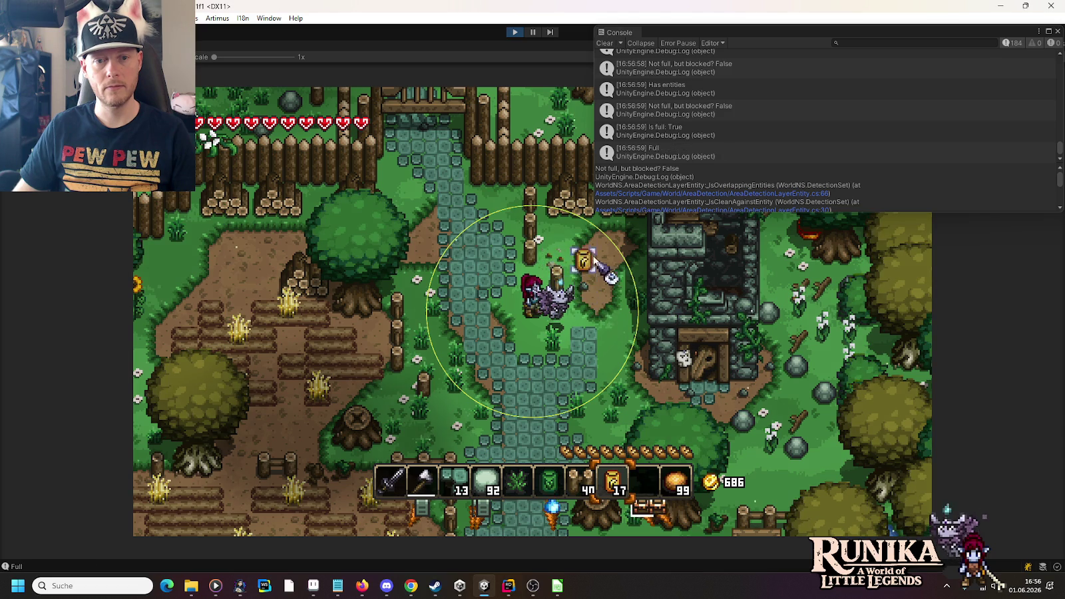
{"action": "left_click_drag", "start_coordinate": [595, 259], "coordinate": [555, 303]}
{"action": "key", "text": "d"}
{"action": "key", "text": "s"}
{"action": "key", "text": "s"}
{"action": "mouse_move", "coordinate": [553, 352]}
{"action": "left_mouse_down"}
{"action": "mouse_move", "coordinate": [513, 335]}
{"action": "mouse_move", "coordinate": [496, 308]}
{"action": "mouse_move", "coordinate": [511, 342]}
{"action": "left_mouse_up"}
{"action": "key", "text": "s"}
{"action": "key", "text": "a"}
{"action": "key", "text": "a"}
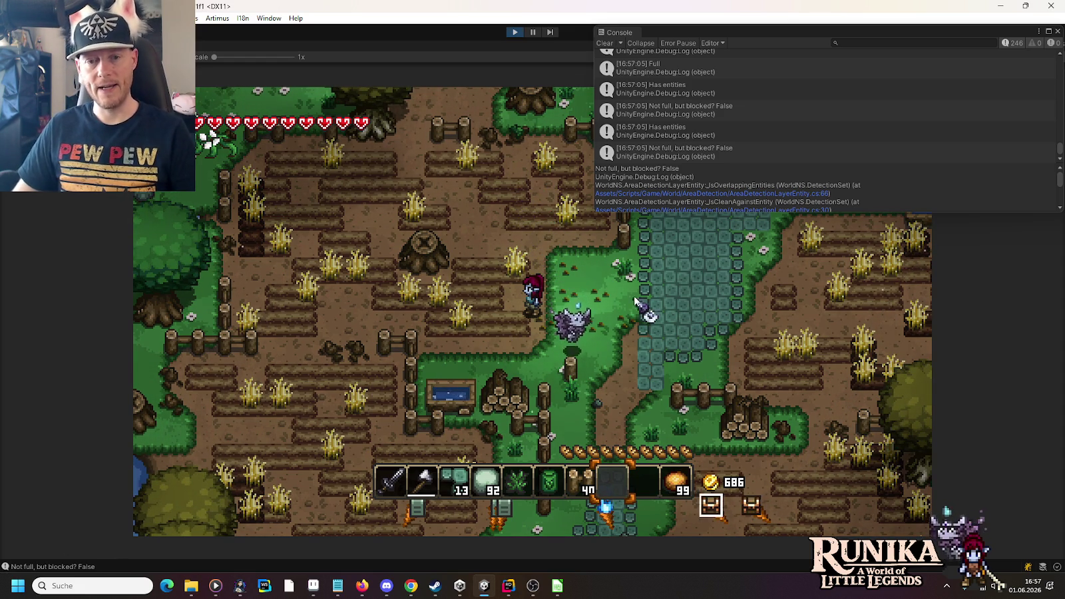
- Select the logs hotbar slot and place a log post beside the path
{"action": "key", "text": "d"}
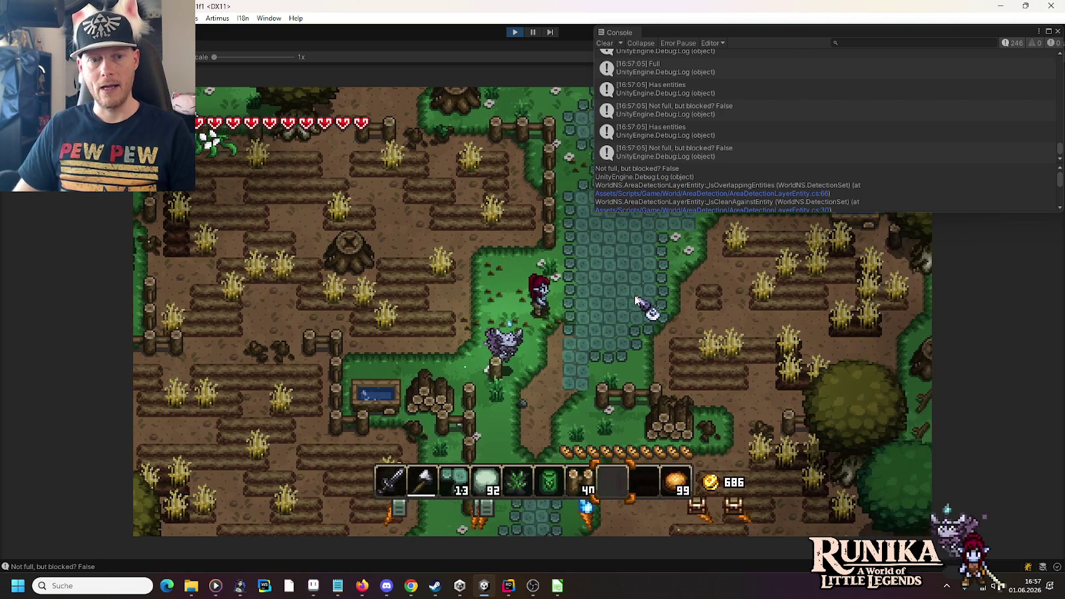
{"action": "key", "text": "7"}
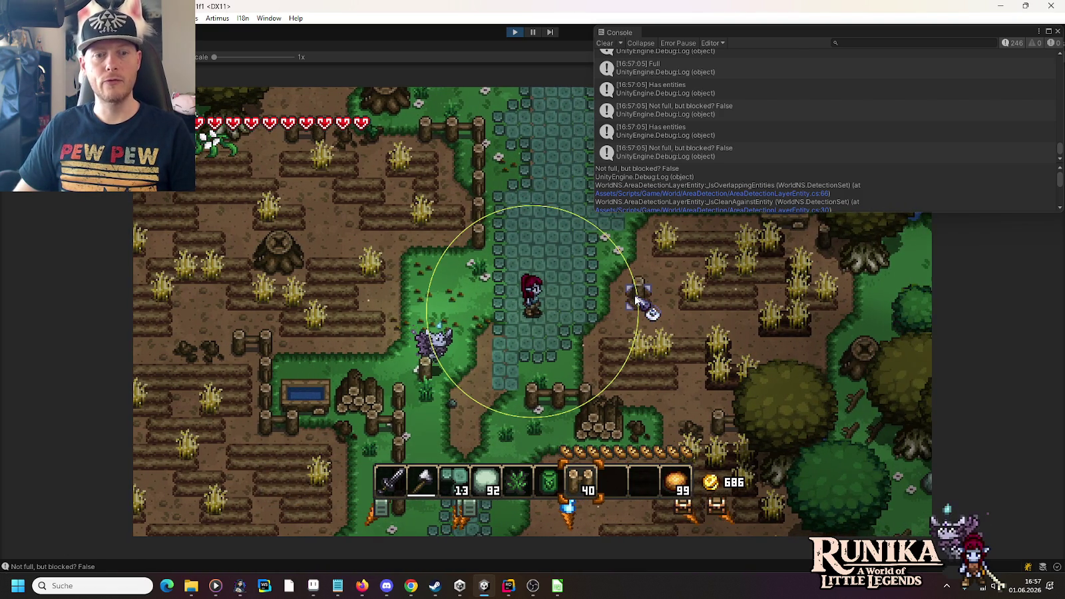
{"action": "key", "text": "s"}
{"action": "left_click", "coordinate": [483, 373]}
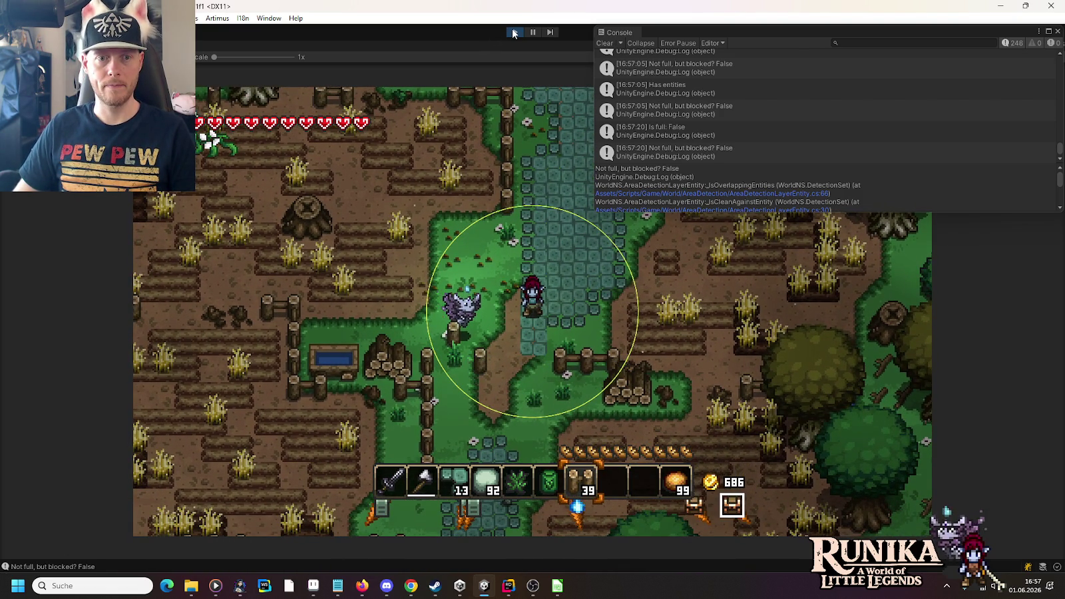
- Stop and restart the game, then begin a new journey with world 'trdgdrgtrg'
{"action": "left_click", "coordinate": [514, 32]}
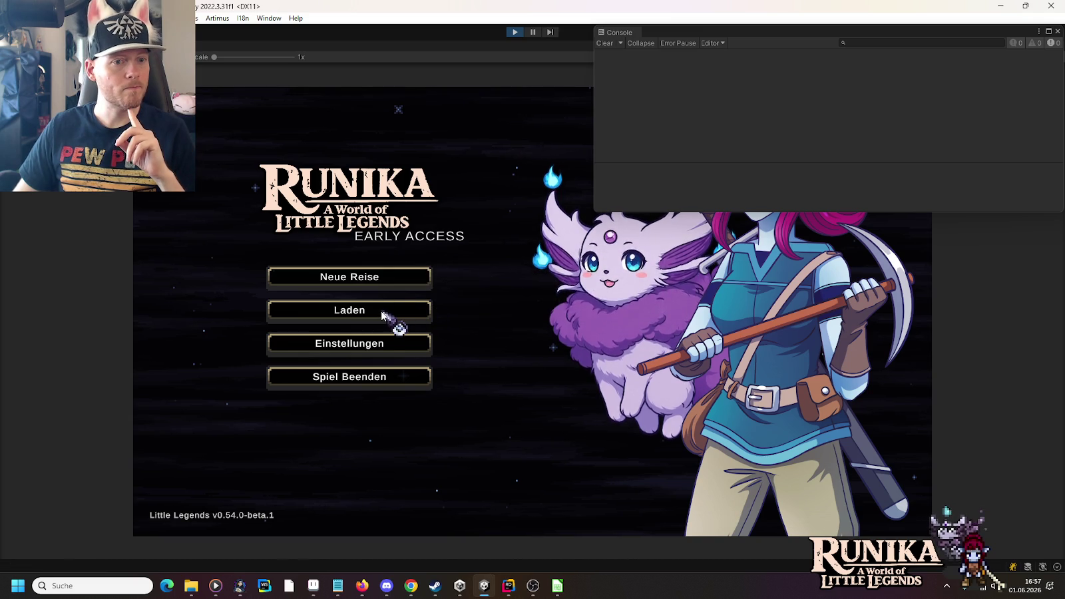
{"action": "left_click", "coordinate": [397, 318]}
{"action": "left_click", "coordinate": [704, 436]}
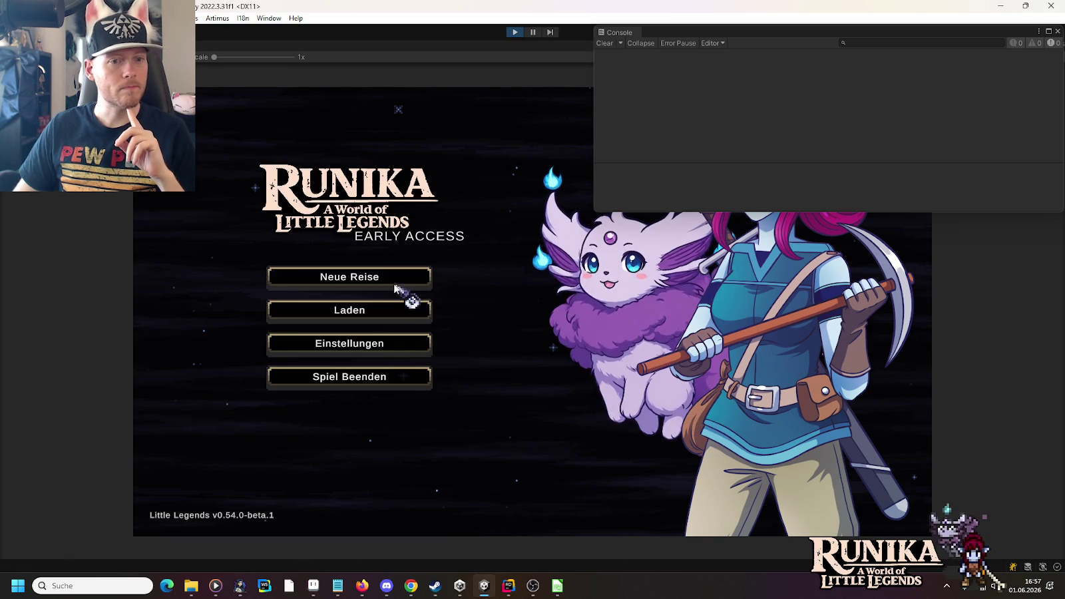
{"action": "left_click", "coordinate": [379, 281]}
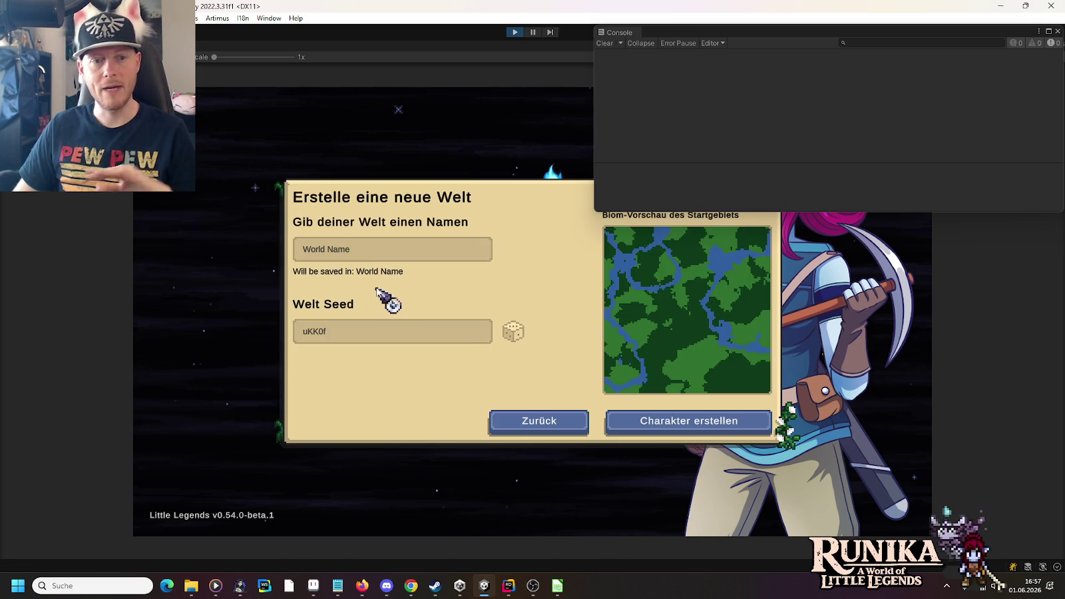
- Choose a race for the new character, start playing, and close the floating Console window
{"action": "left_click", "coordinate": [704, 433]}
{"action": "left_click", "coordinate": [640, 301]}
{"action": "left_click", "coordinate": [663, 394]}
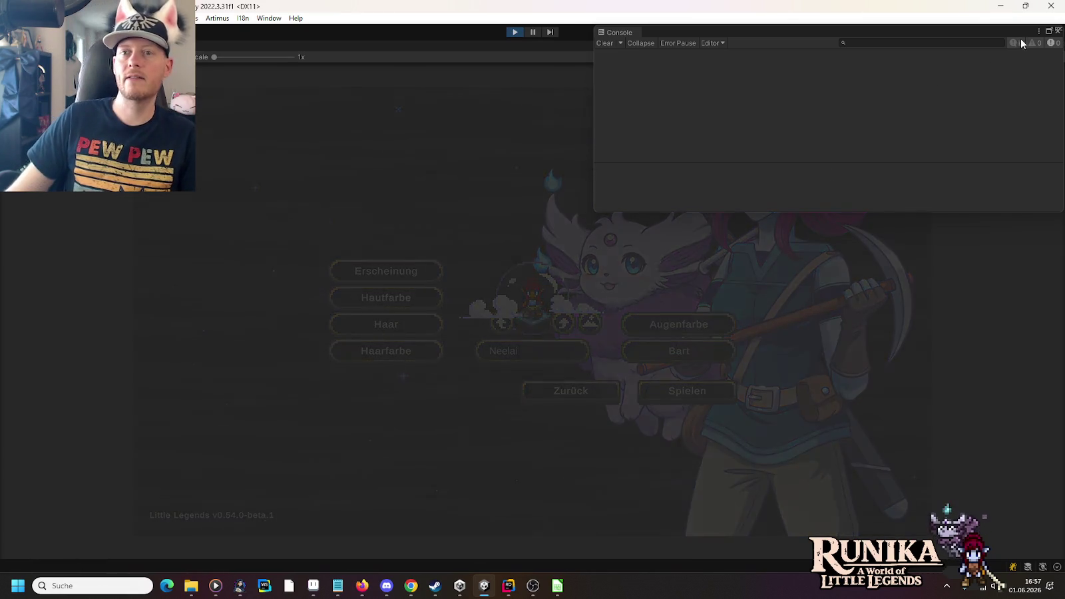
{"action": "left_click", "coordinate": [1059, 31]}
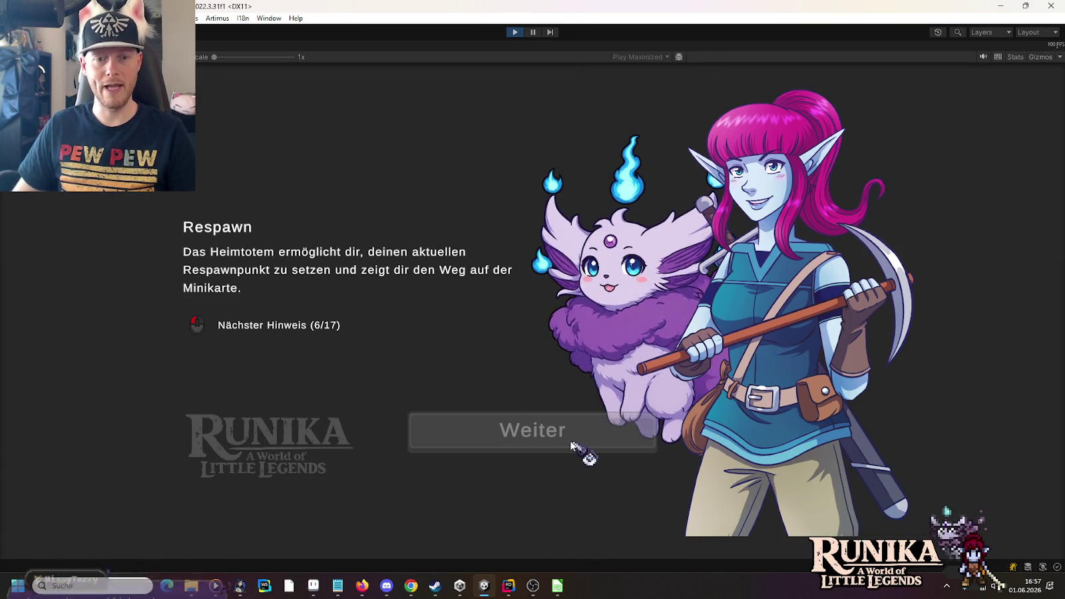
- Continue past the loading tip, skip the intro cutscene with Esc, and click Weiter through Aetheria's dialogue
{"action": "left_click", "coordinate": [562, 437]}
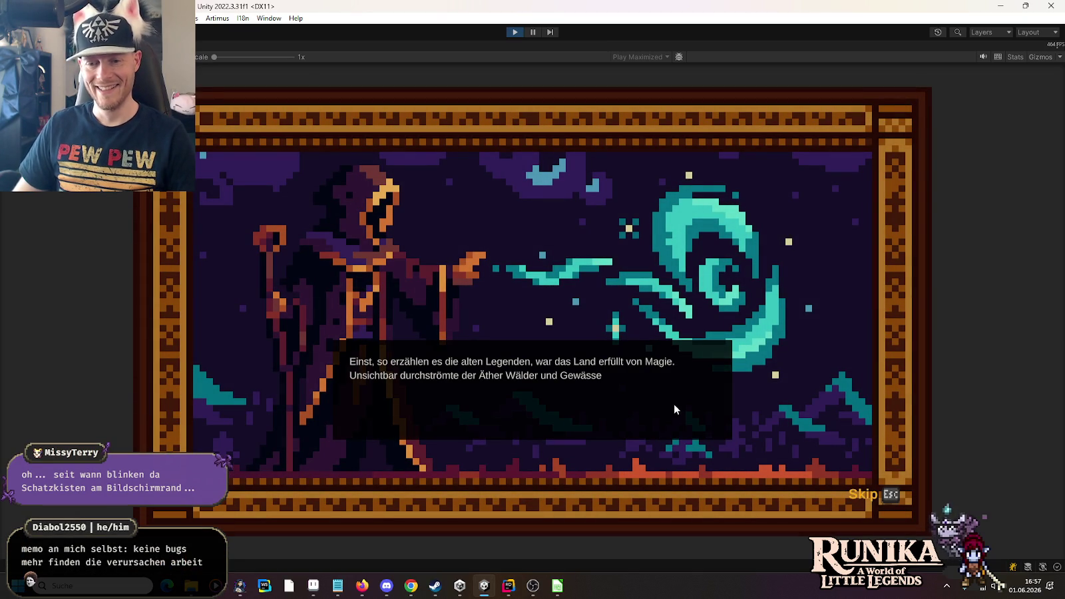
{"action": "key", "text": "Escape"}
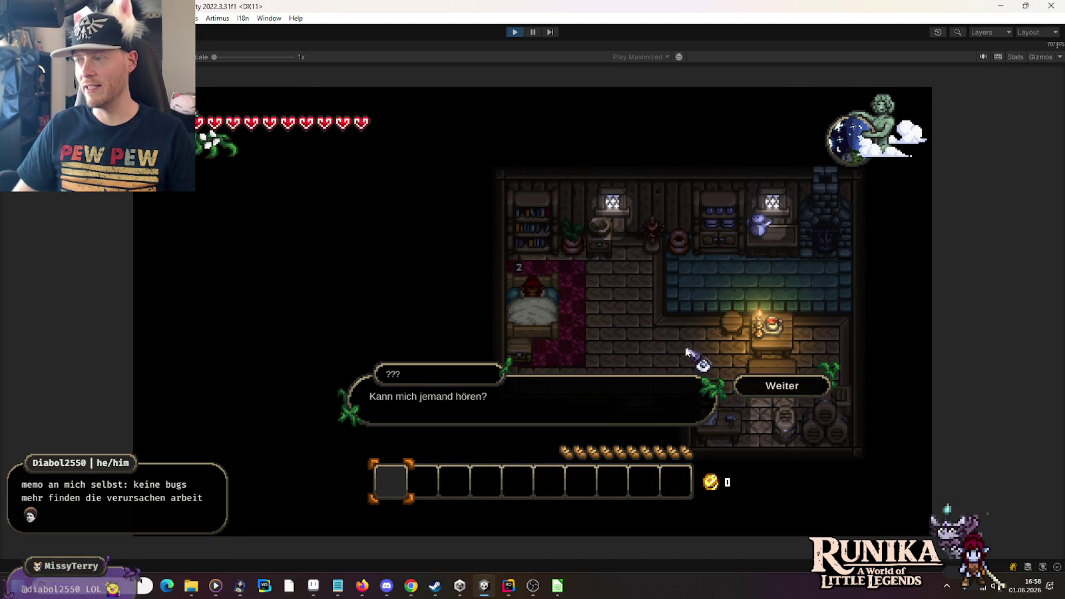
{"action": "left_click", "coordinate": [787, 385]}
{"action": "left_click", "coordinate": [788, 385]}
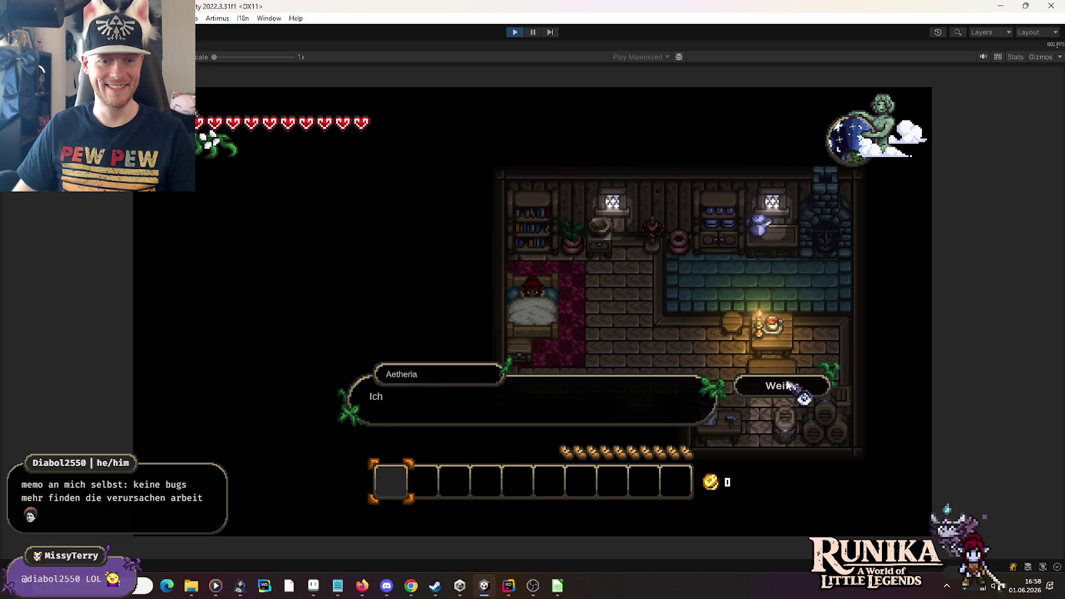
{"action": "left_click", "coordinate": [787, 385]}
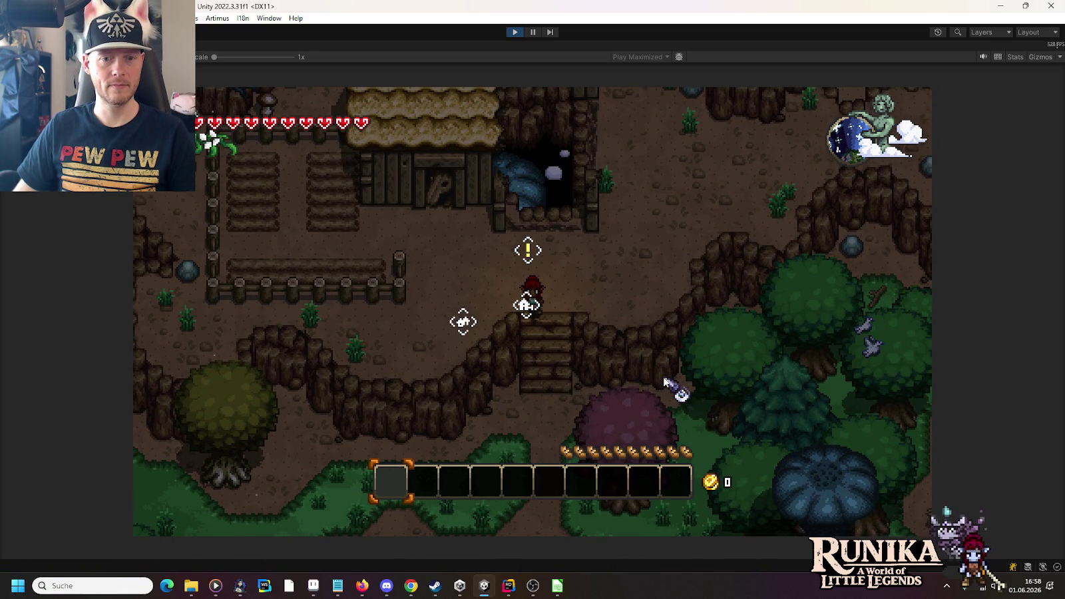
- Walk the character down the stairs, through the forest, and north across the lake to the stone gate
{"action": "key", "text": "s"}
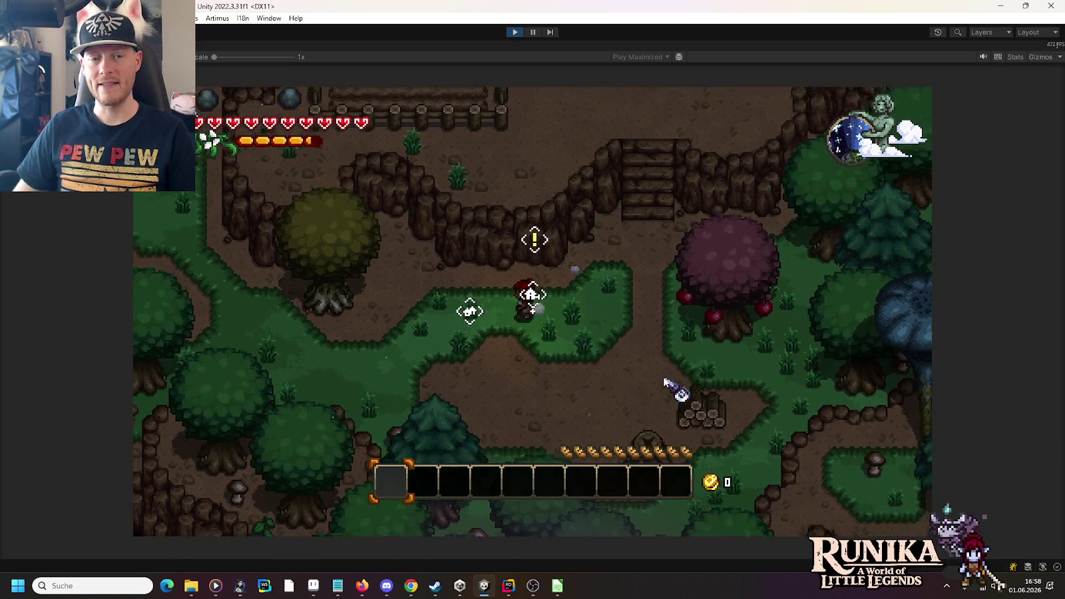
{"action": "key", "text": "a"}
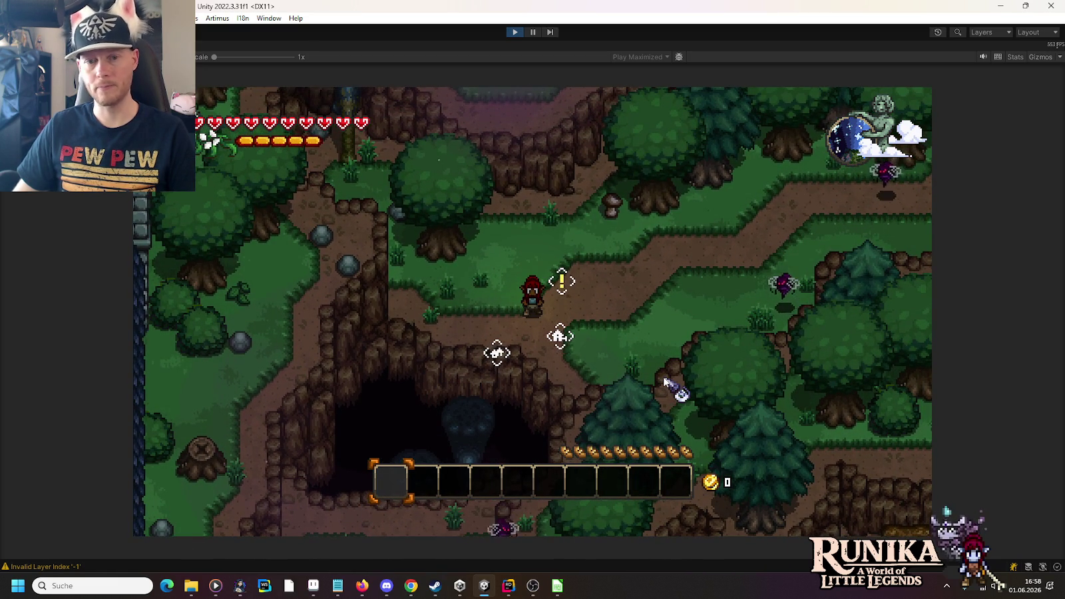
{"action": "key", "text": "w+d"}
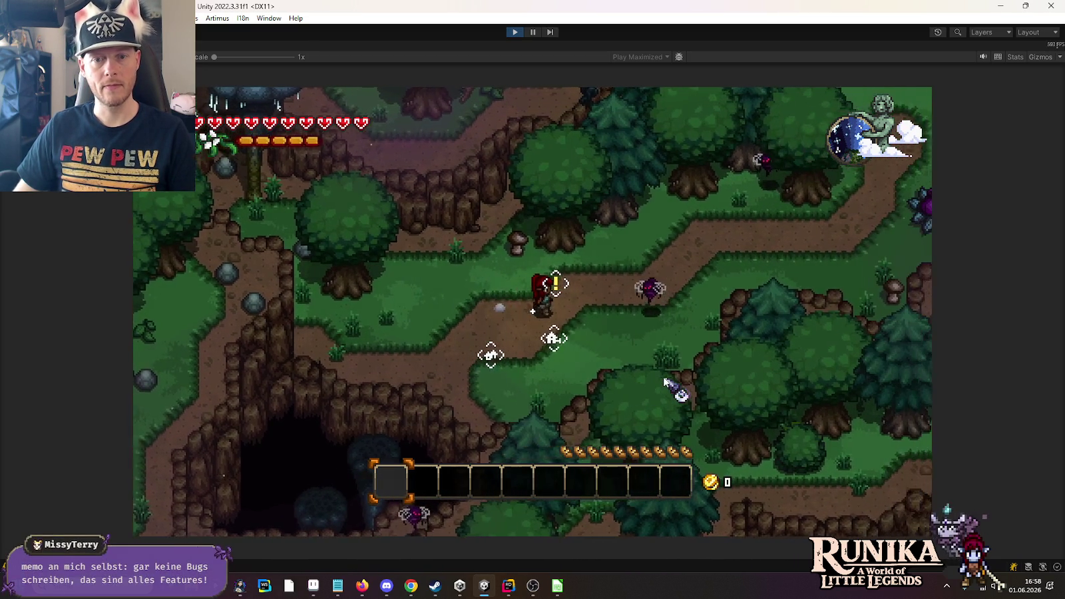
{"action": "key", "text": "w+d"}
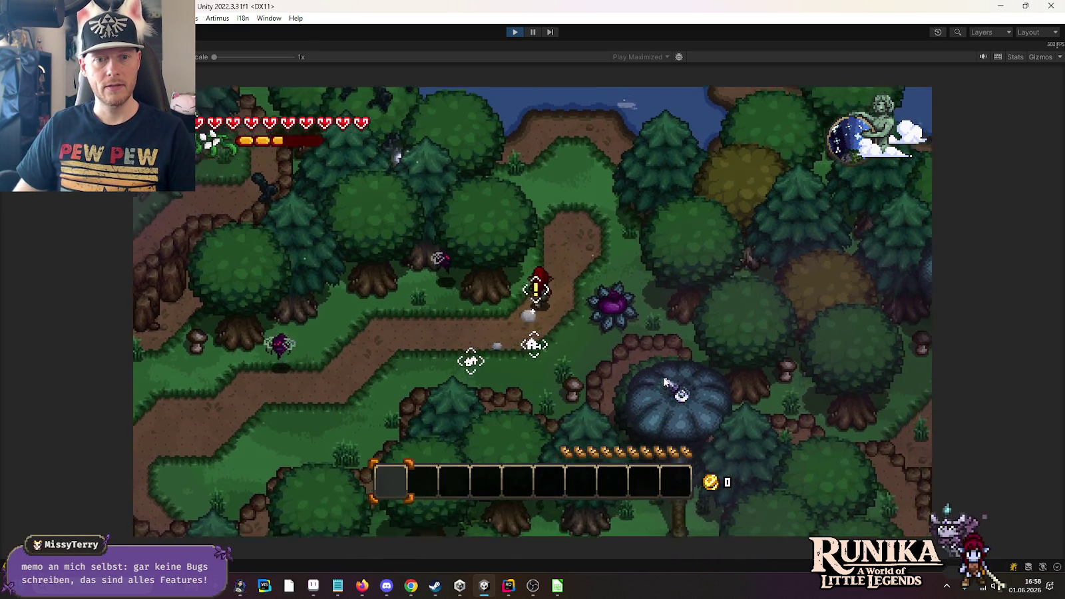
{"action": "key", "text": "w"}
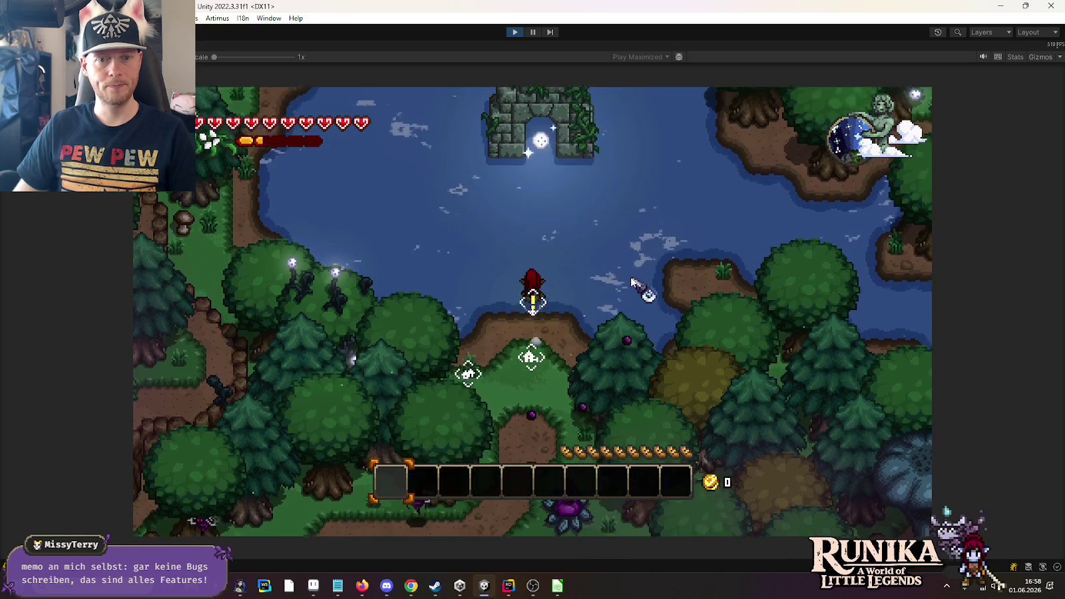
{"action": "key", "text": "w"}
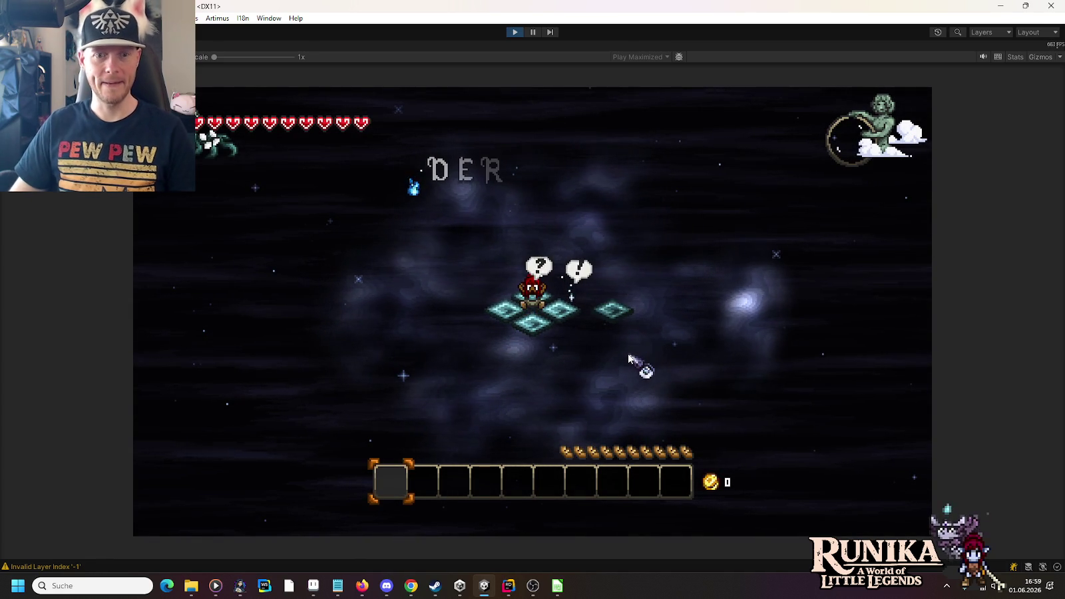
- Finish the Der Riss dialogue to receive the Energiekern, then walk into the ruins
{"action": "left_click", "coordinate": [759, 391]}
{"action": "left_click", "coordinate": [760, 393]}
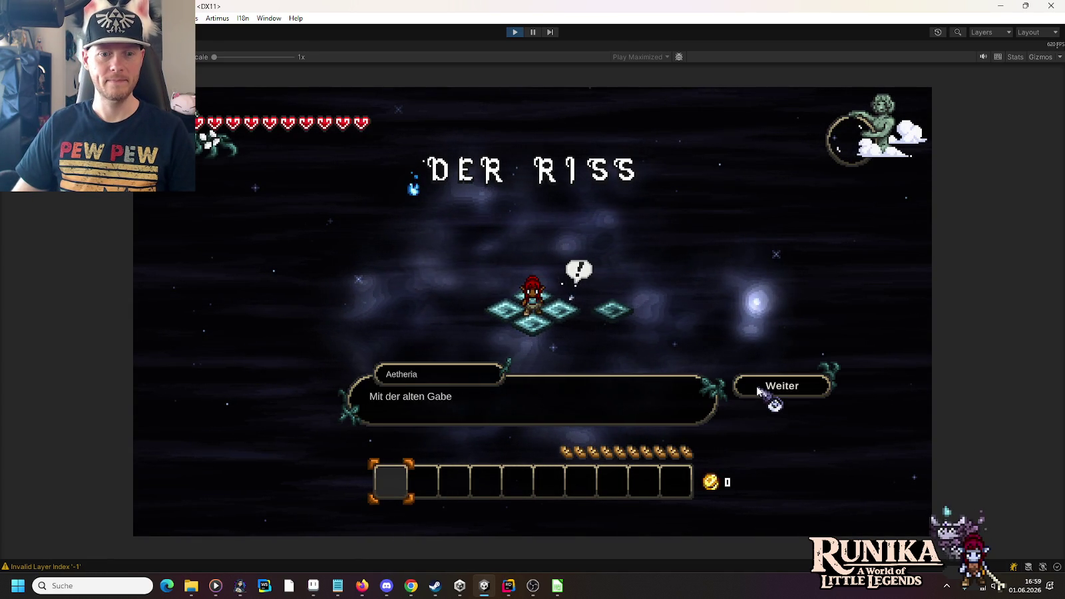
{"action": "left_click", "coordinate": [764, 394]}
{"action": "key", "text": "w"}
{"action": "key", "text": "a"}
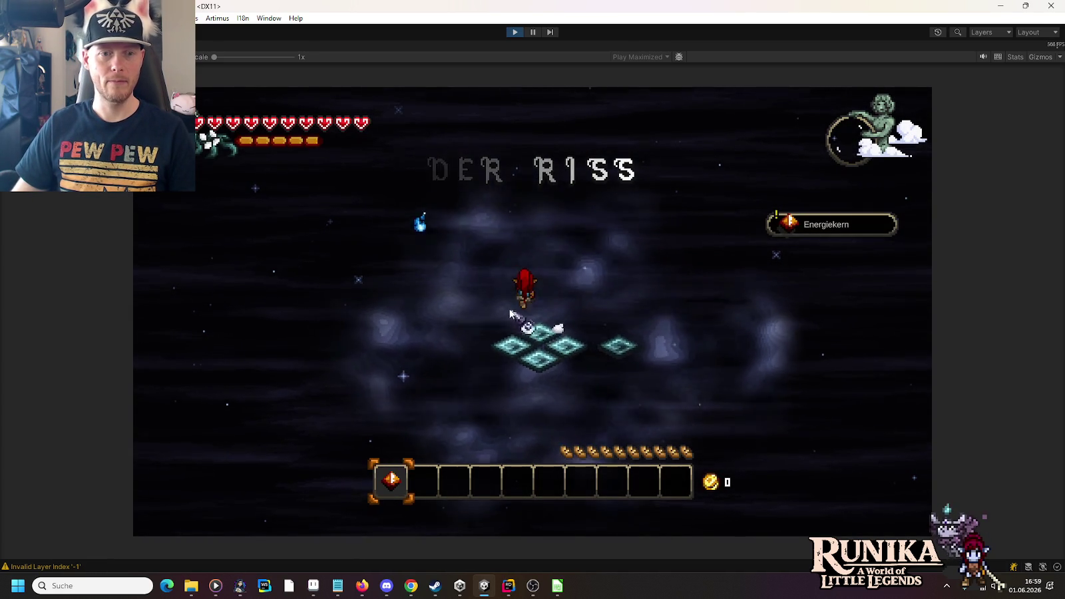
- Dismiss the ??? dialogue, answer Ja to light the Seelenflamme, and walk right toward the Knochenknüppel
{"action": "left_click", "coordinate": [782, 385]}
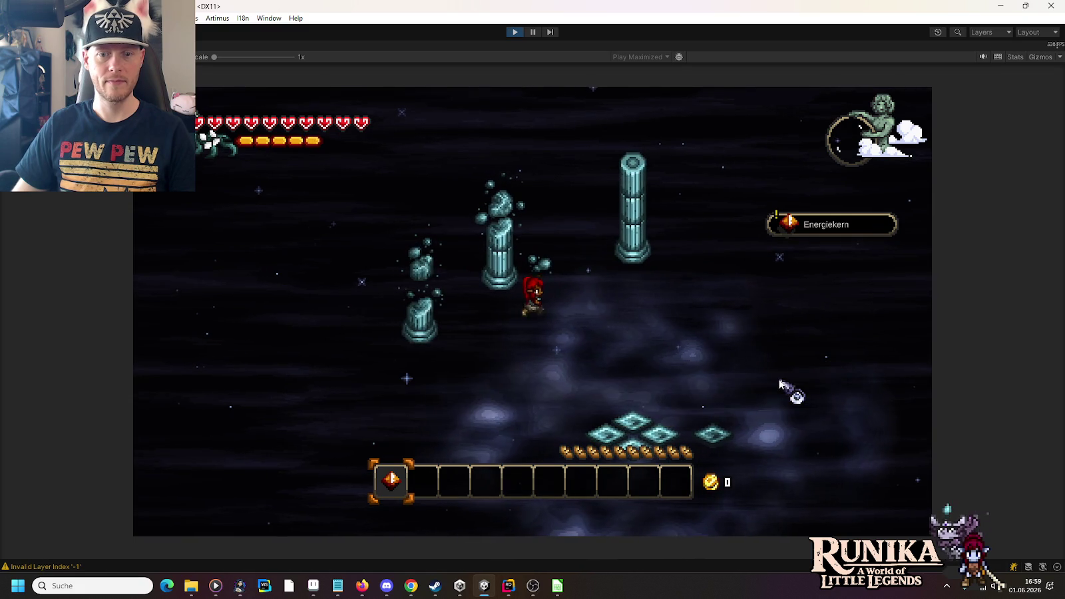
{"action": "key", "text": "d"}
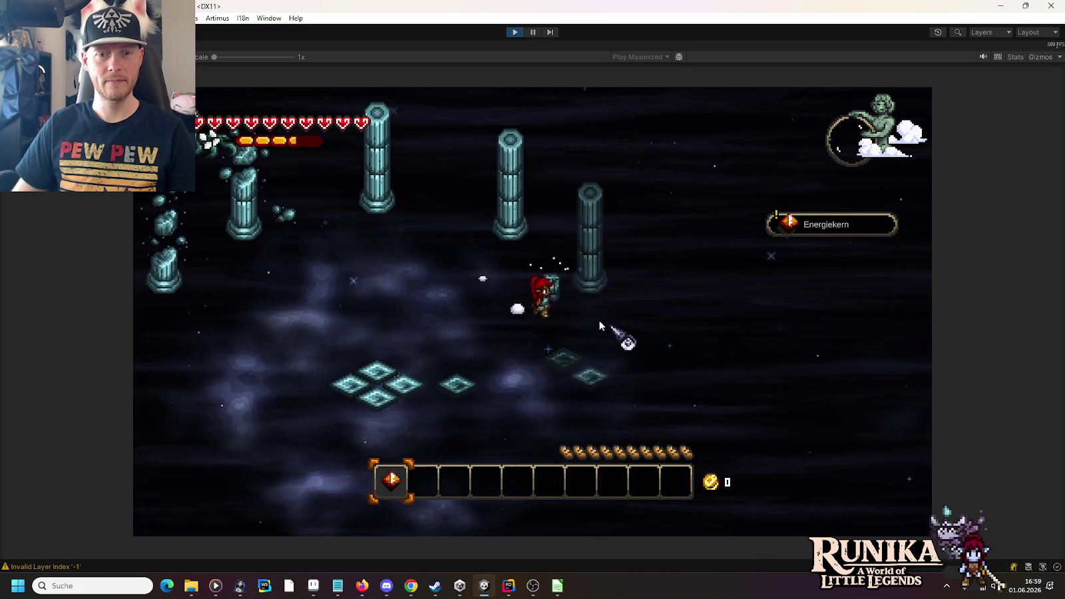
{"action": "left_click", "coordinate": [772, 380]}
{"action": "key", "text": "s"}
{"action": "key", "text": "d"}
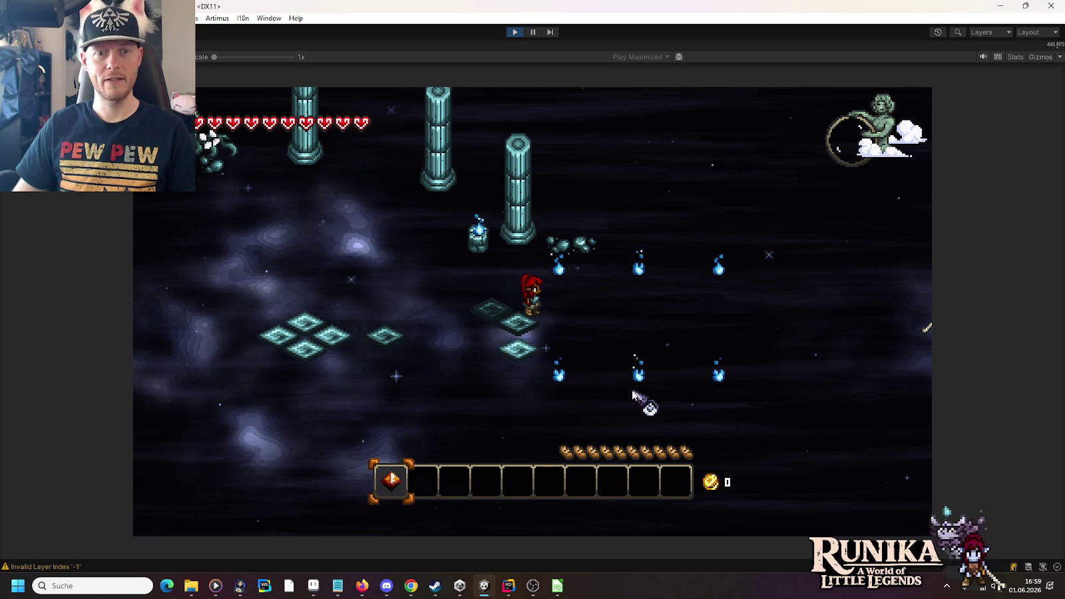
{"action": "key", "text": "d"}
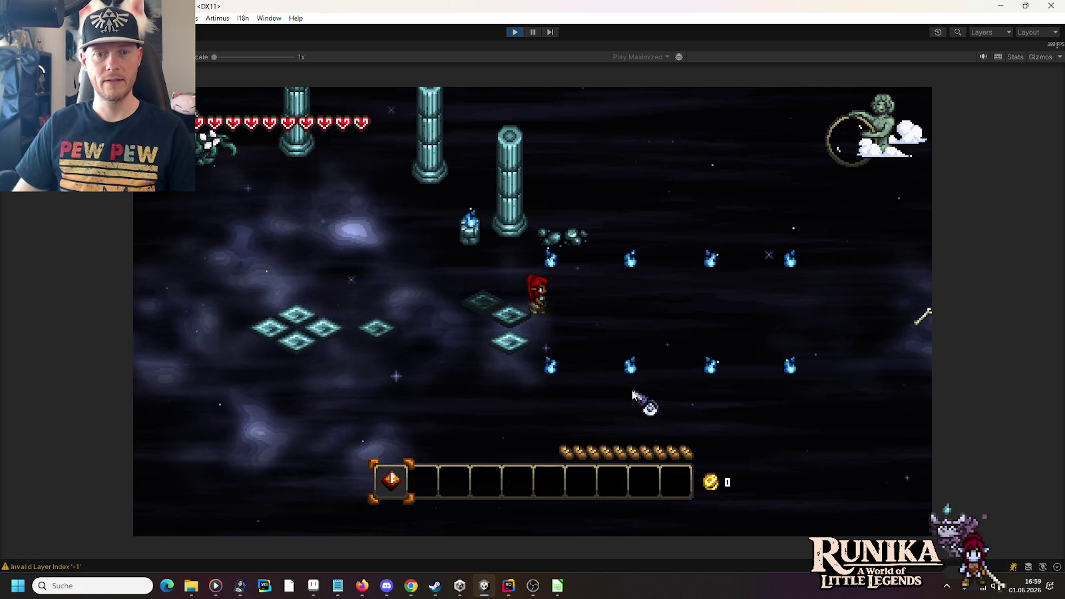
{"action": "key", "text": "d"}
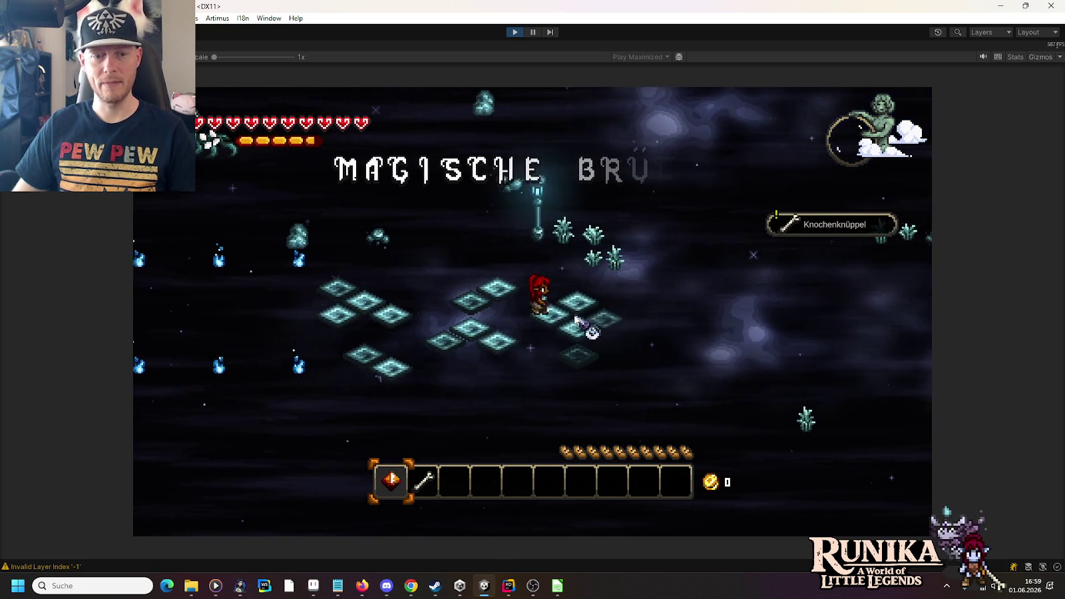
- Equip the Knochenknüppel from hotbar slot 2 and run right across the Magische Brücke
{"action": "key", "text": "2"}
{"action": "key", "text": "d"}
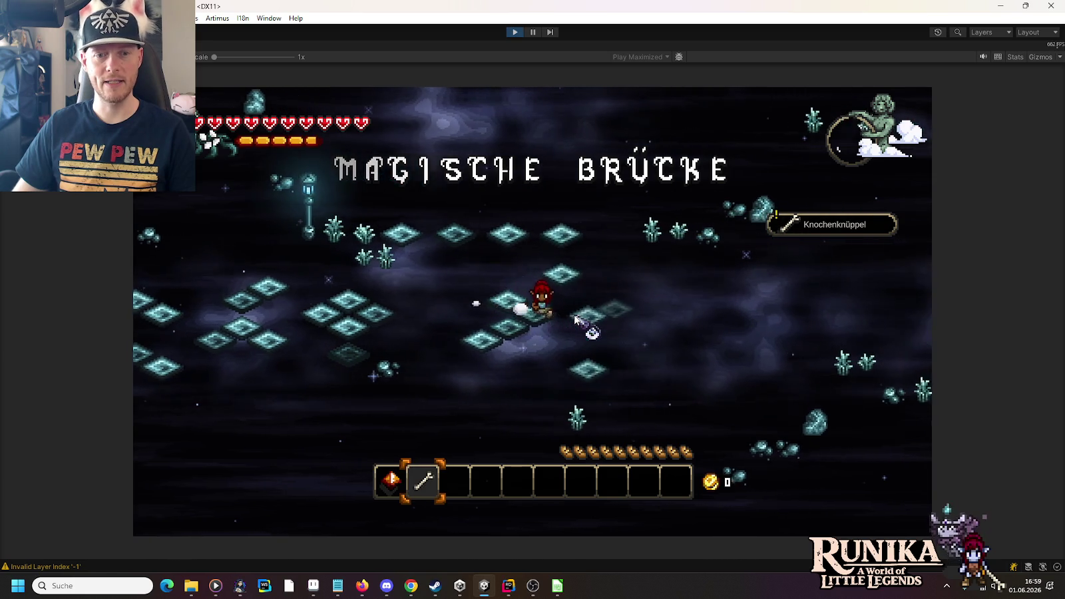
{"action": "key", "text": "d"}
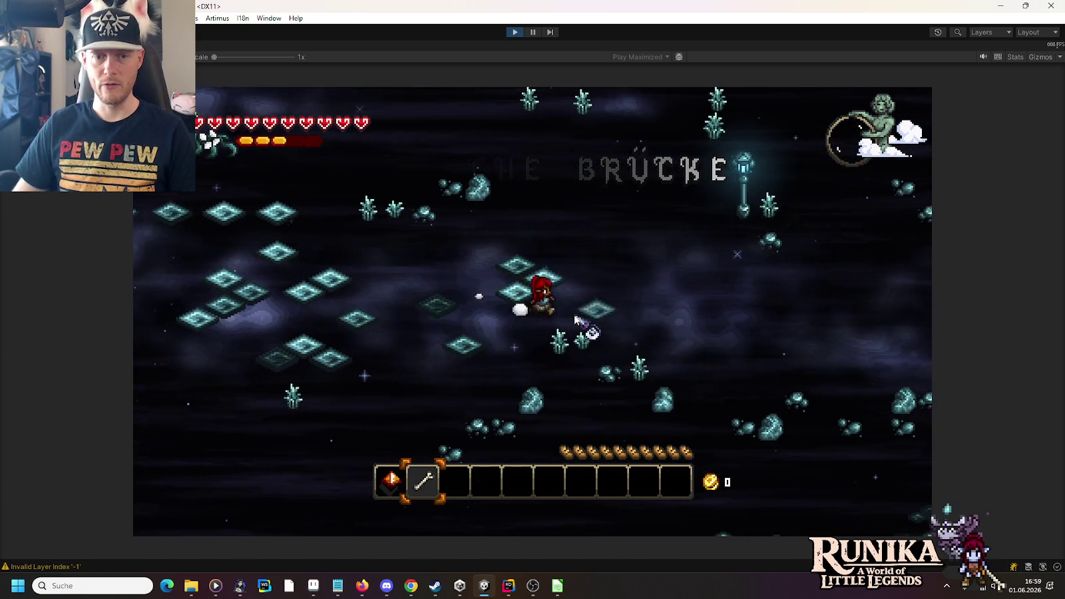
{"action": "key", "text": "d"}
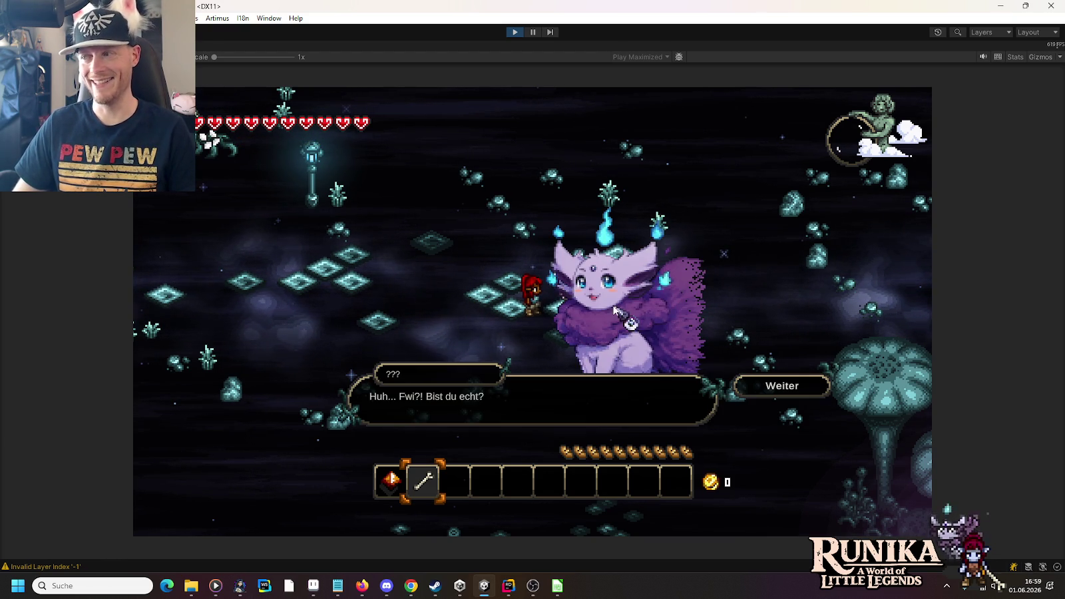
- Advance Tari's introduction with Weiter until her dialogue closes
{"action": "left_click", "coordinate": [791, 390]}
{"action": "left_click", "coordinate": [785, 391]}
{"action": "left_click", "coordinate": [785, 391]}
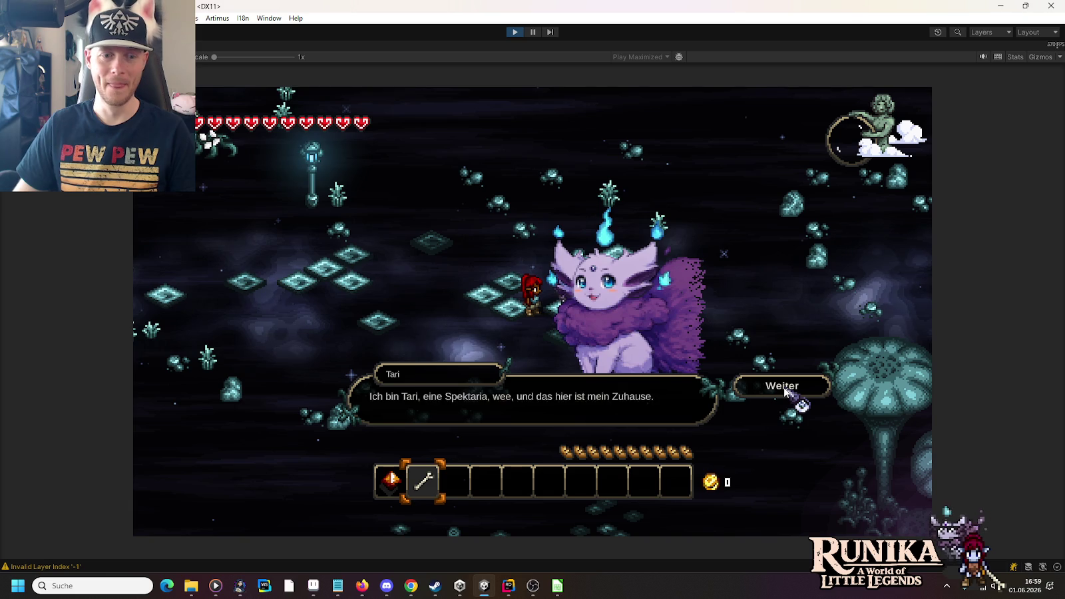
{"action": "left_click", "coordinate": [786, 392]}
{"action": "left_click", "coordinate": [786, 391]}
{"action": "left_click", "coordinate": [785, 391]}
{"action": "left_click", "coordinate": [786, 391]}
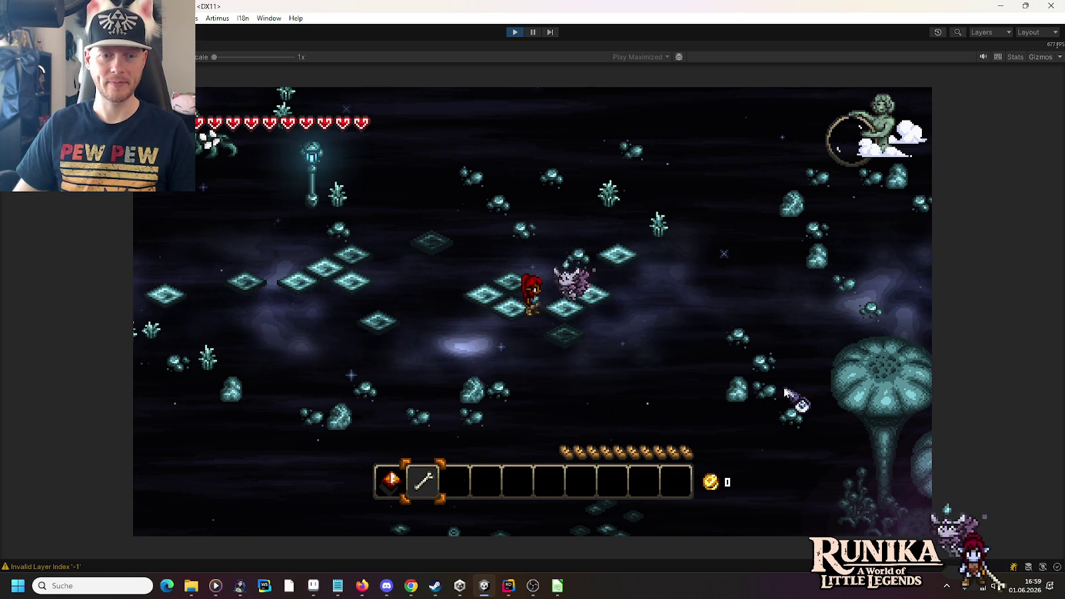
- Teleport the player with /move 140 26, then /move 150 20, and dismiss the dialogue
{"action": "key", "text": "Return"}
{"action": "type", "text": "/move 140 26"}
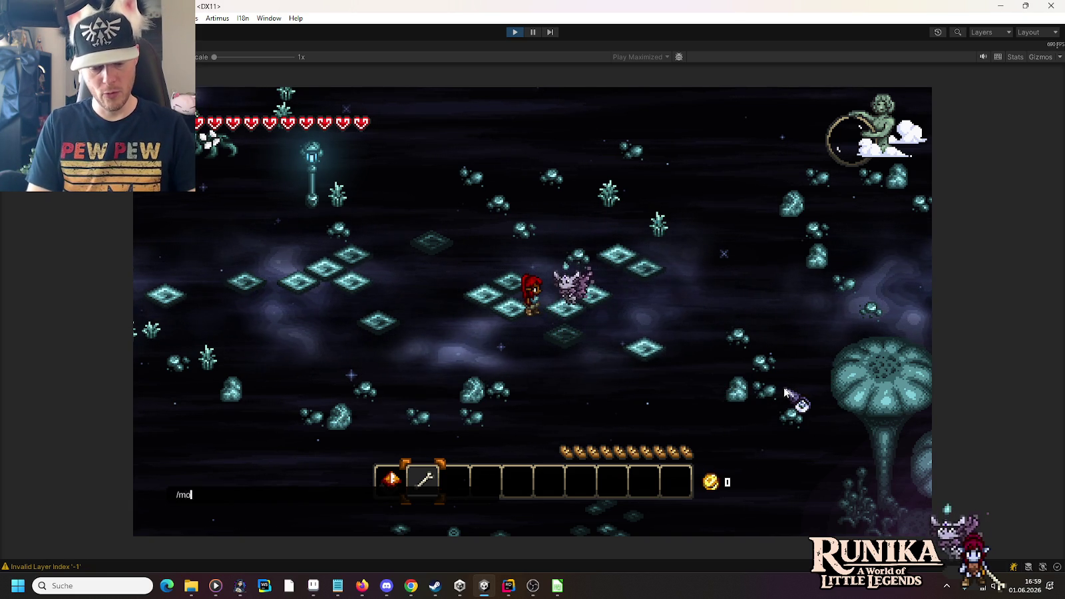
{"action": "key", "text": "Return"}
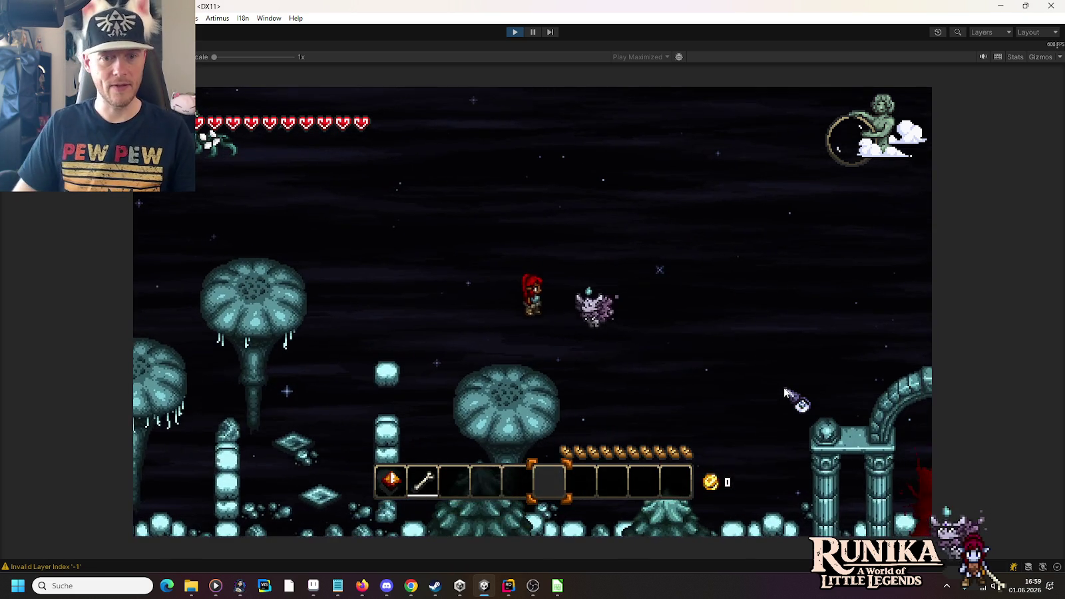
{"action": "key", "text": "Return"}
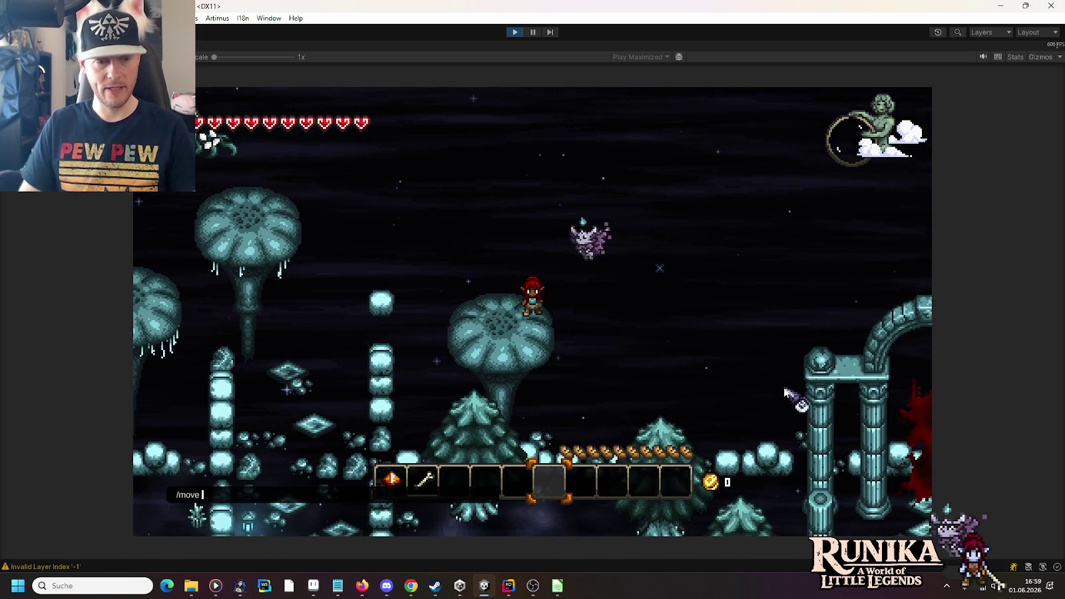
{"action": "type", "text": "/move 15"}
{"action": "type", "text": "0 20"}
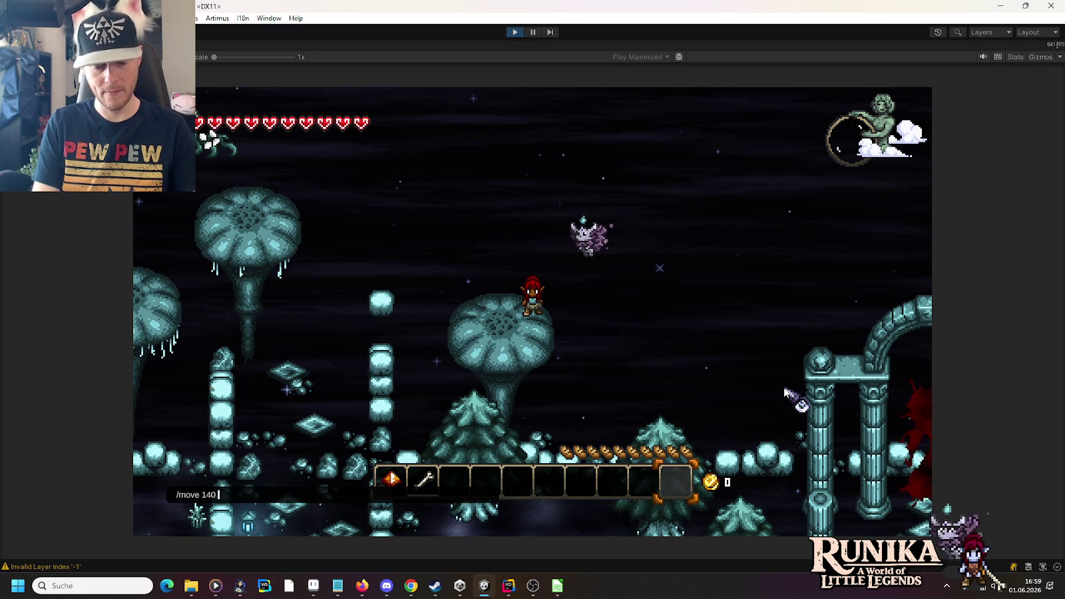
{"action": "key", "text": "Return"}
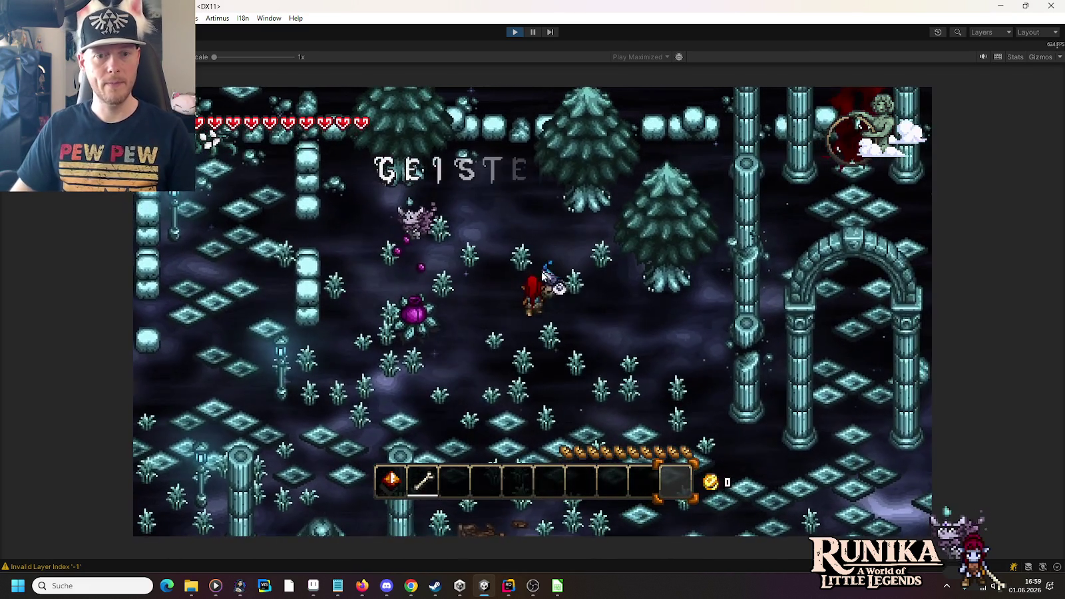
{"action": "left_click", "coordinate": [777, 389]}
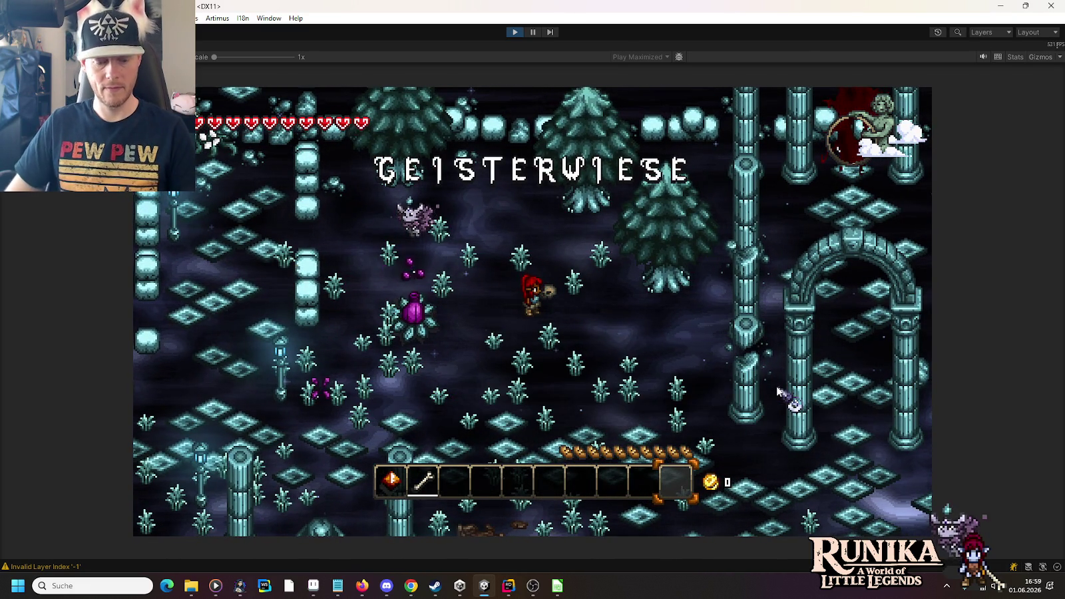
- Teleport with /move 180 20, light the lantern with a blue flame, and walk right onward
{"action": "key", "text": "Return"}
{"action": "type", "text": "/move 180 20"}
{"action": "key", "text": "Return"}
{"action": "key", "text": "d"}
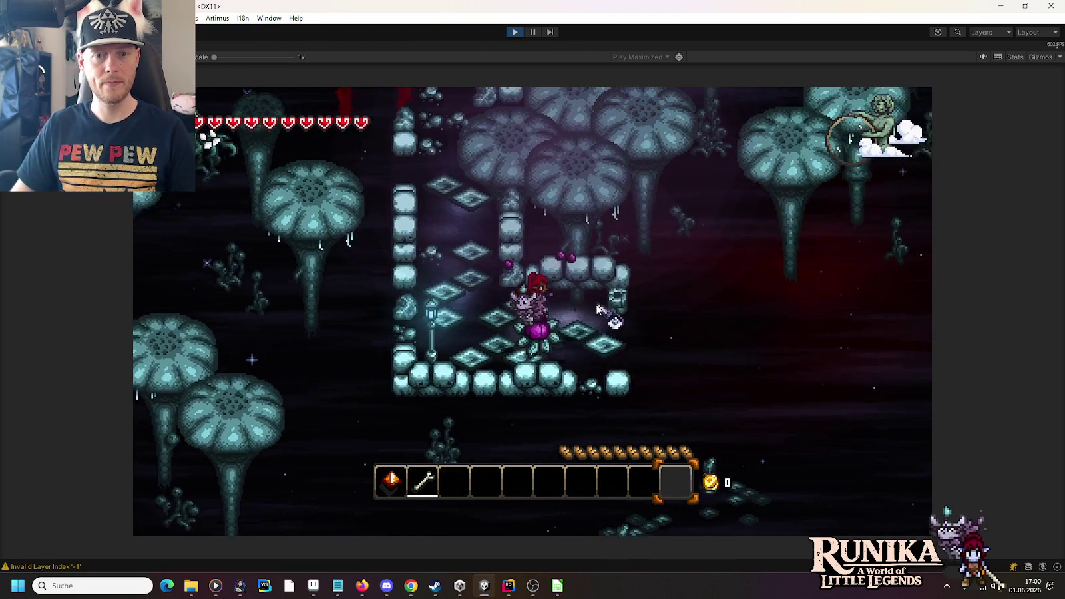
{"action": "left_click", "coordinate": [779, 392]}
{"action": "key", "text": "d"}
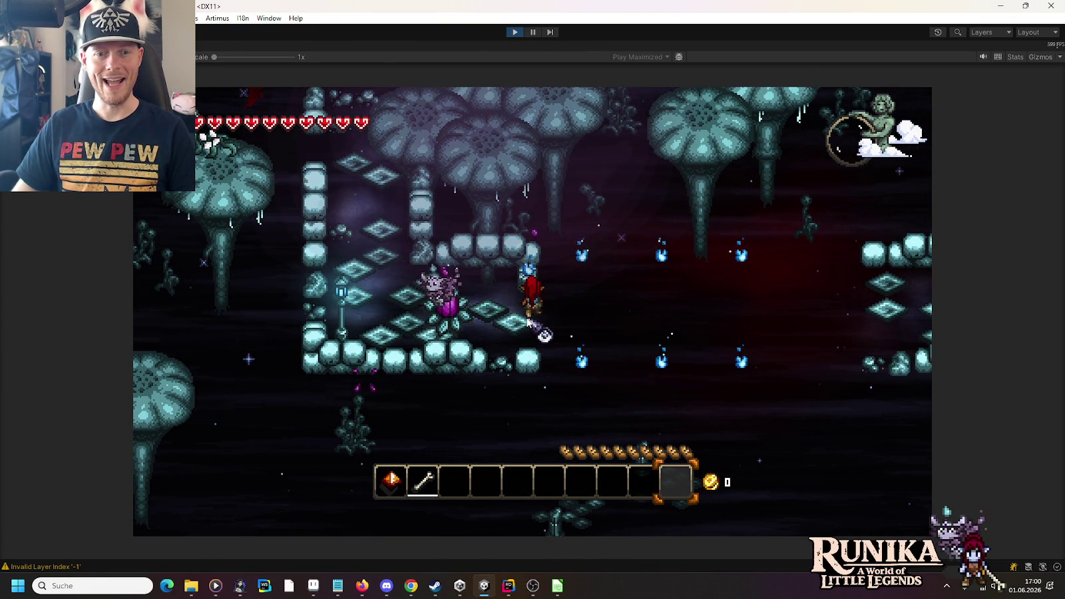
{"action": "key", "text": "d"}
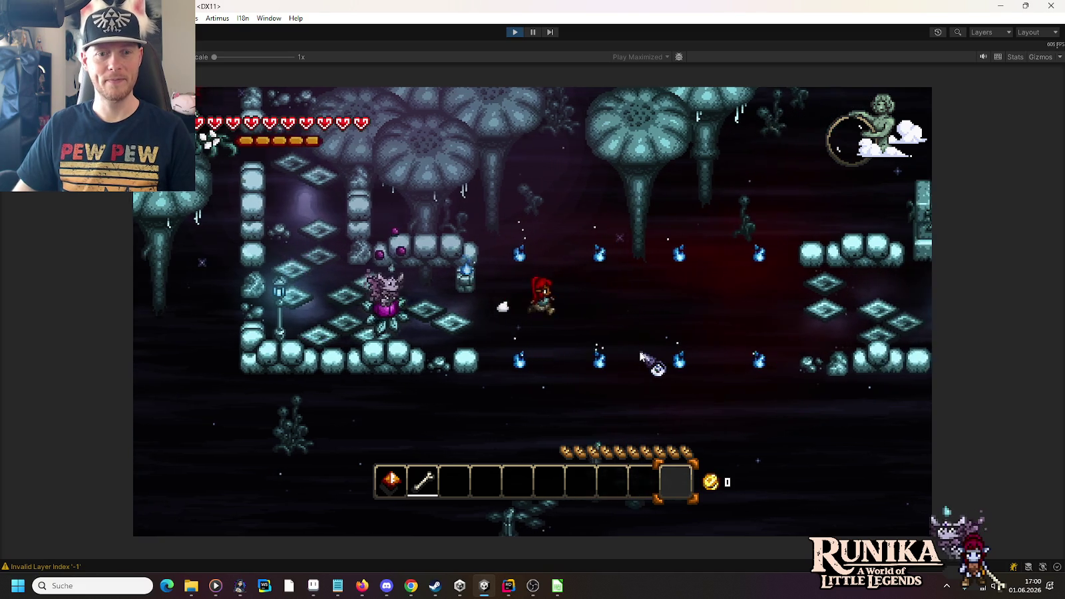
{"action": "key", "text": "d"}
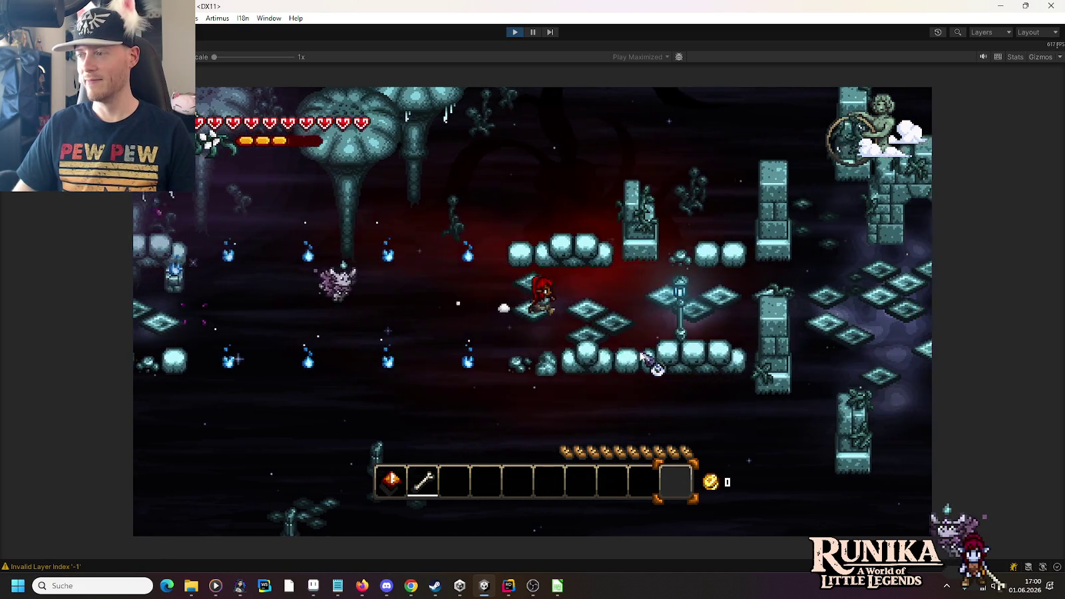
{"action": "key", "text": "d"}
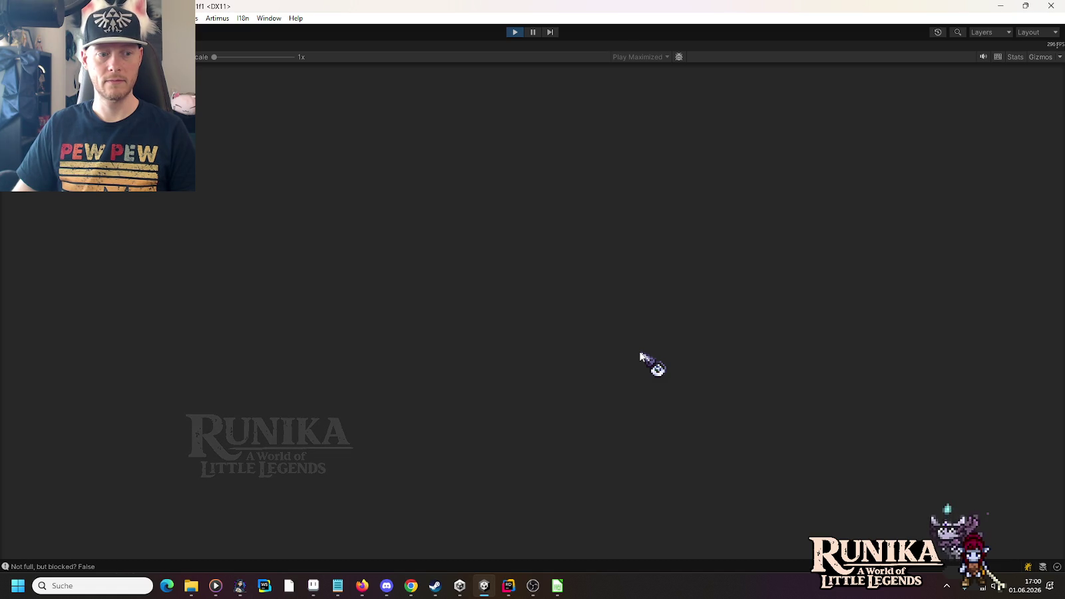
- Open the Console from the status bar, read the placement Debug.Log entries, then close it
{"action": "left_click", "coordinate": [81, 565]}
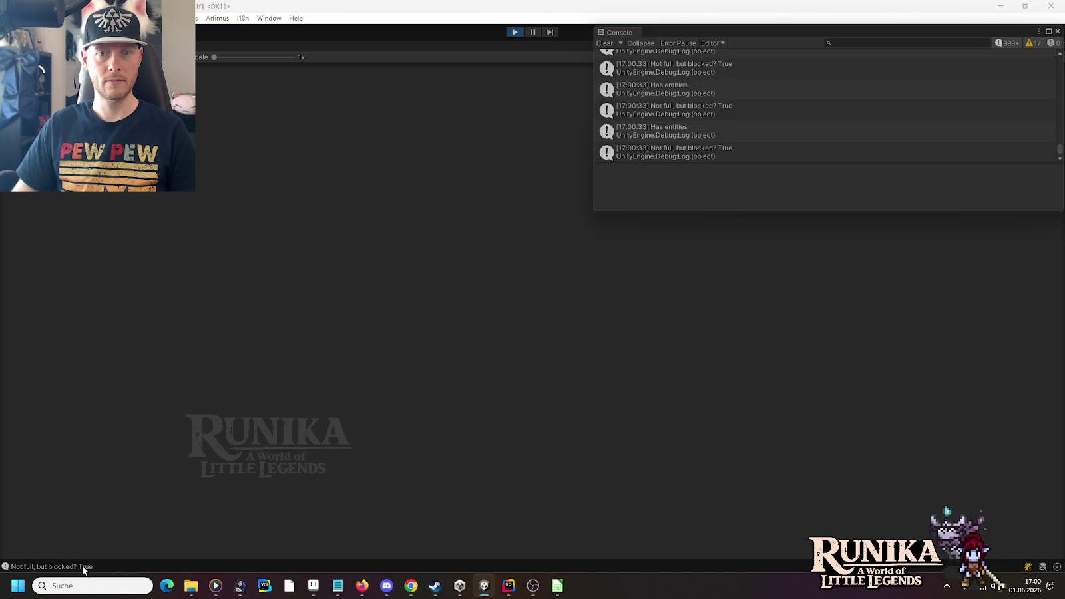
{"action": "left_click", "coordinate": [1058, 31]}
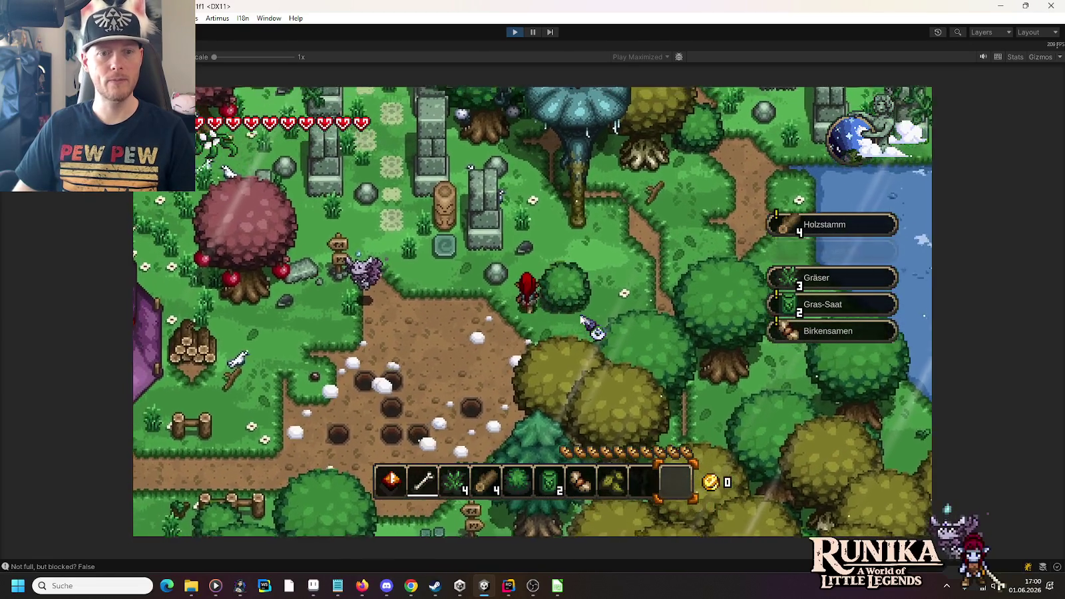
- Walk the character south through the forest along the dirt path and east into Weldheim
{"action": "key", "text": "a+s"}
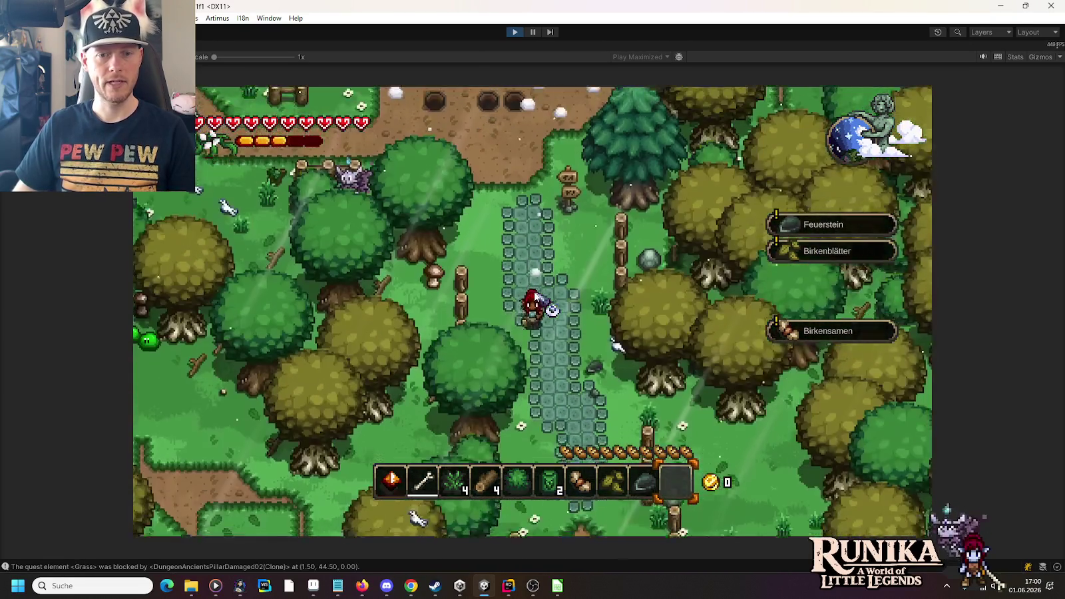
{"action": "key", "text": "s"}
{"action": "key", "text": "s"}
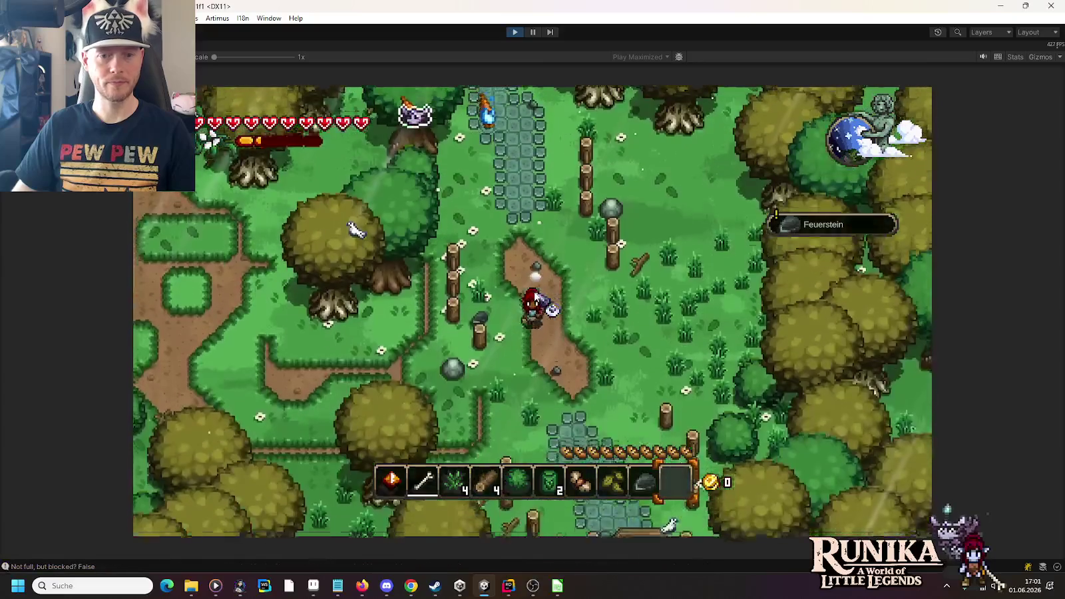
{"action": "key", "text": "s+d"}
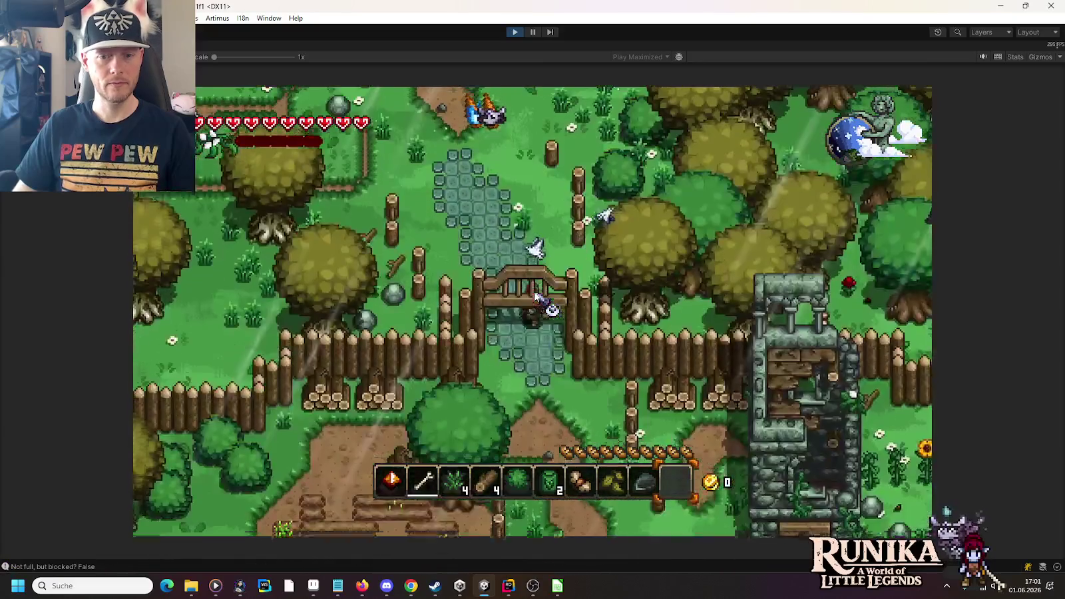
{"action": "key", "text": "s"}
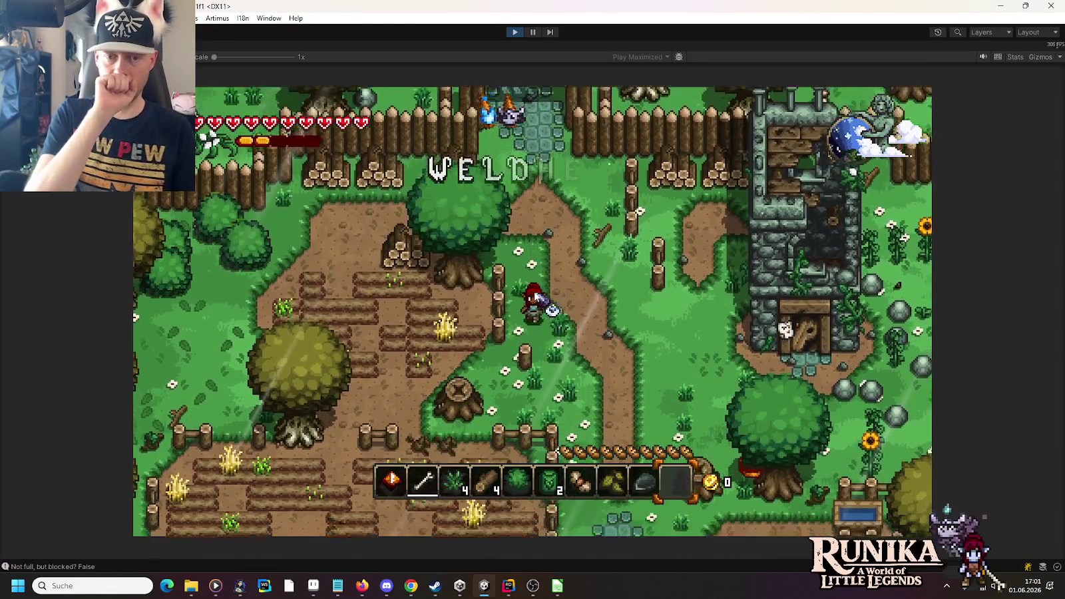
{"action": "key", "text": "d"}
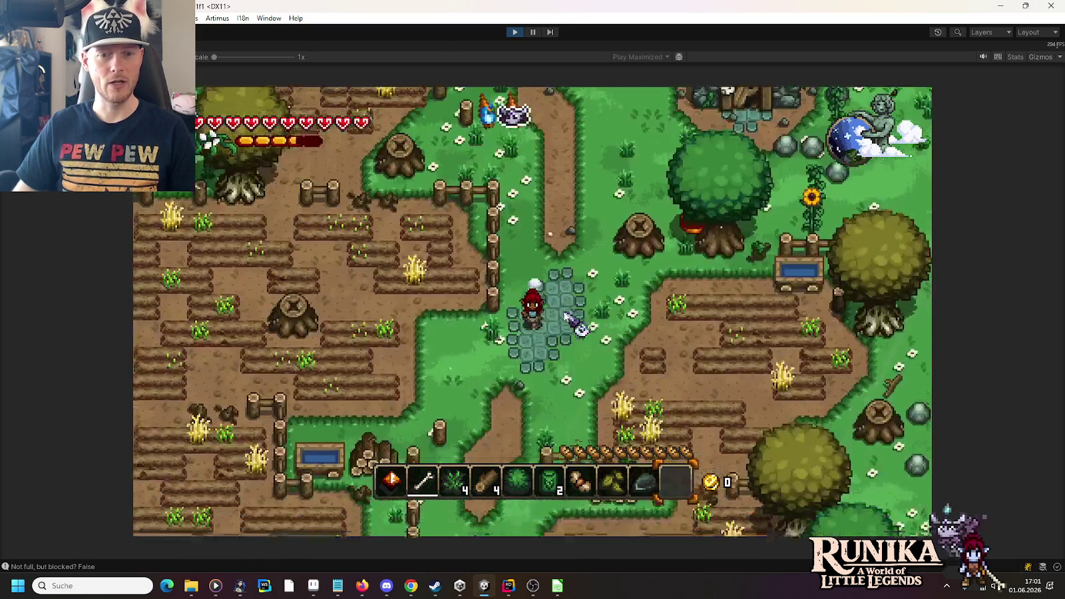
- Walk south past the town fountain, then west and north through the gate to the greeting villager
{"action": "key", "text": "s"}
{"action": "key", "text": "a"}
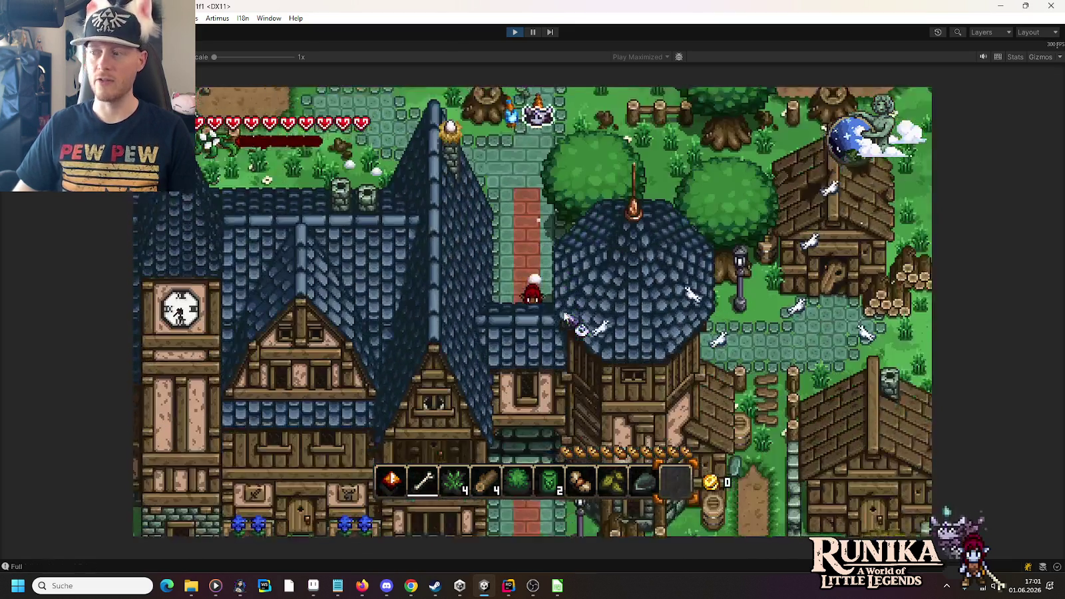
{"action": "key", "text": "s"}
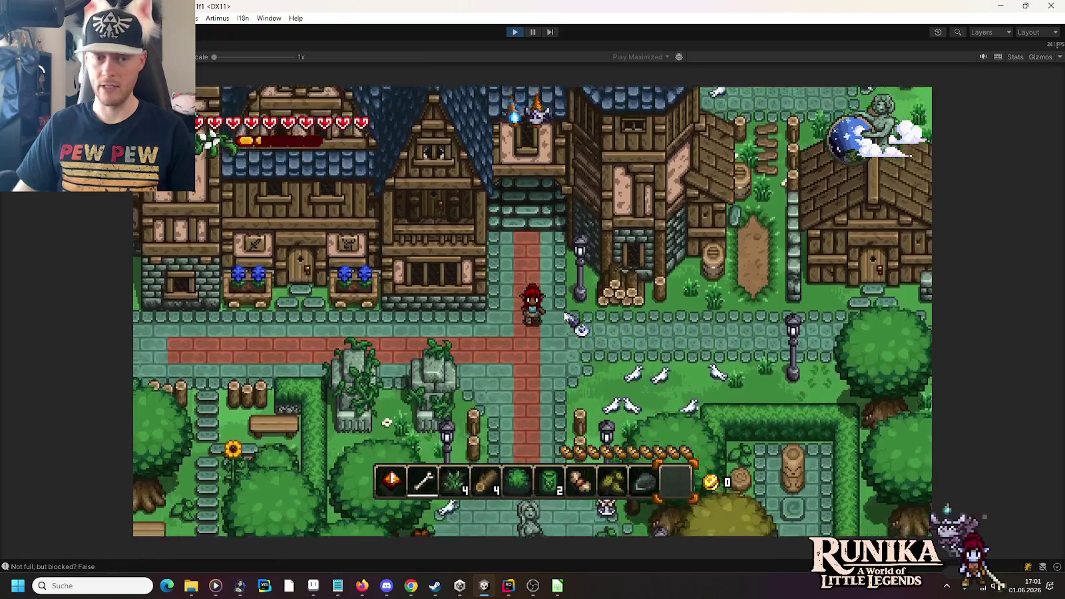
{"action": "key", "text": "s"}
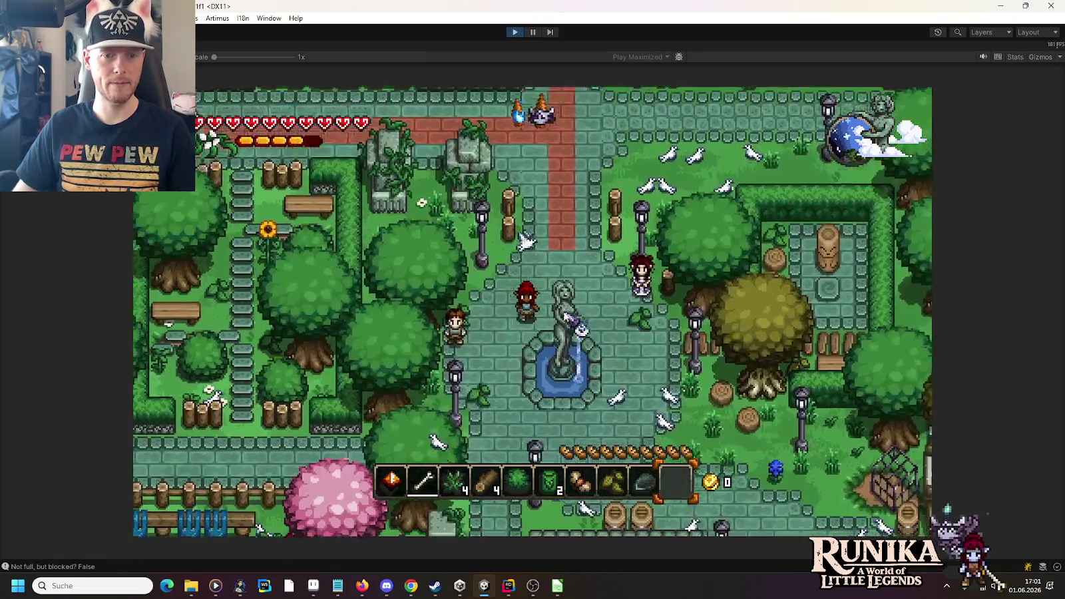
{"action": "key", "text": "s"}
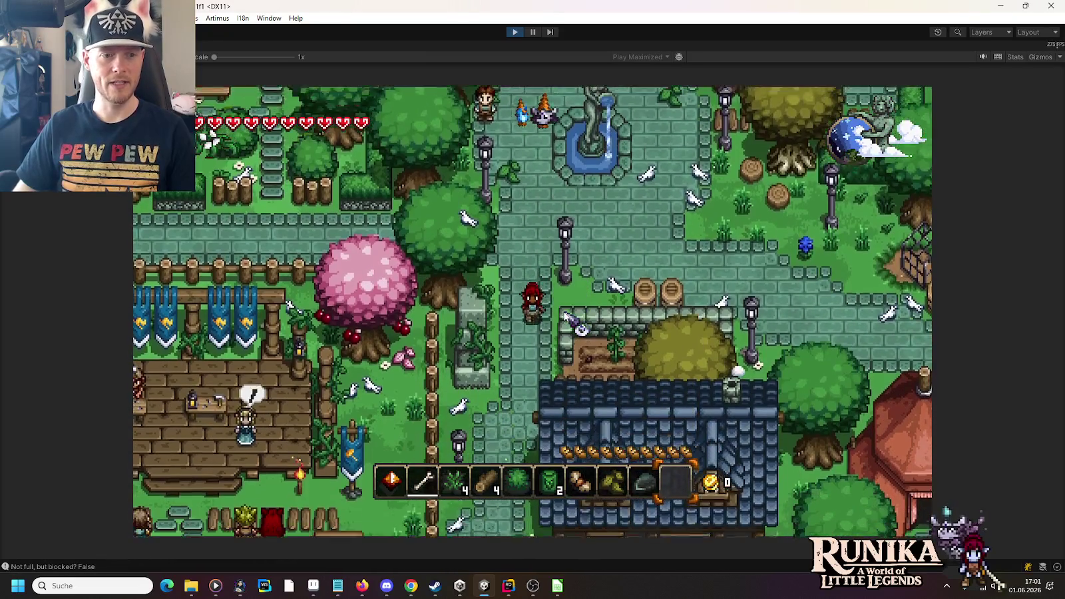
{"action": "key", "text": "s"}
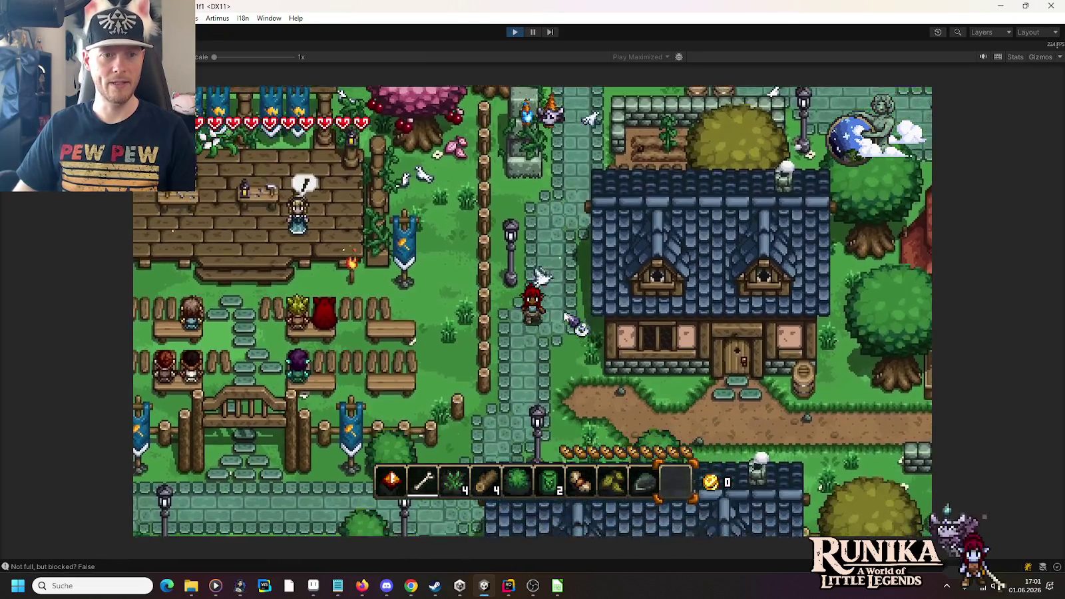
{"action": "key", "text": "a"}
{"action": "key", "text": "w"}
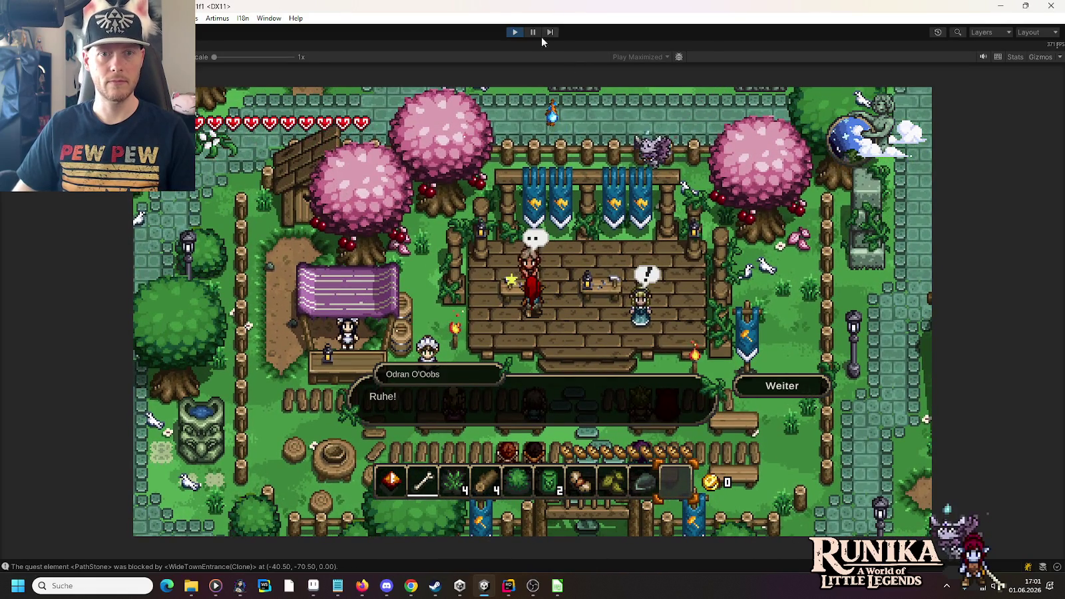
- Stop Play mode and delete the three Debug.Log lines, including Multi exceeded, from FieldController's IsFull
{"action": "left_click", "coordinate": [515, 32]}
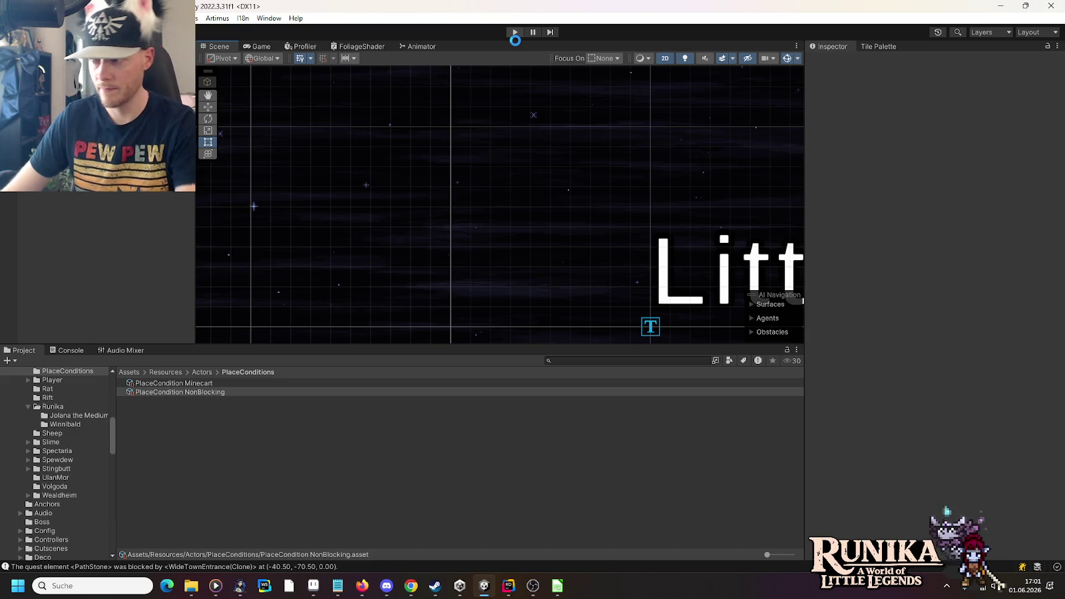
{"action": "left_click", "coordinate": [516, 590]}
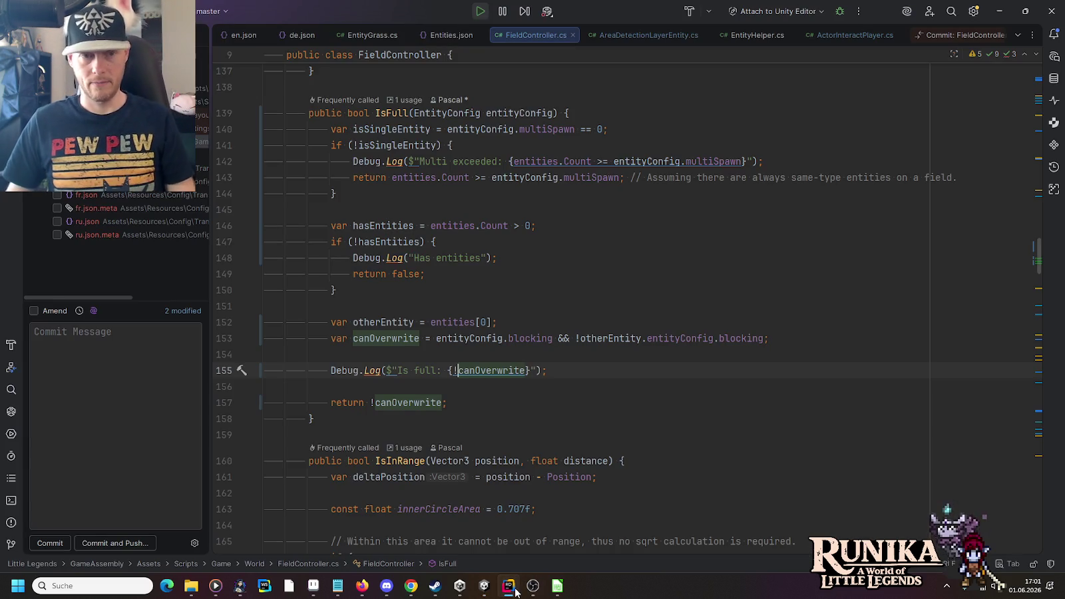
{"action": "key", "text": "ctrl+y"}
{"action": "key", "text": "ctrl+y"}
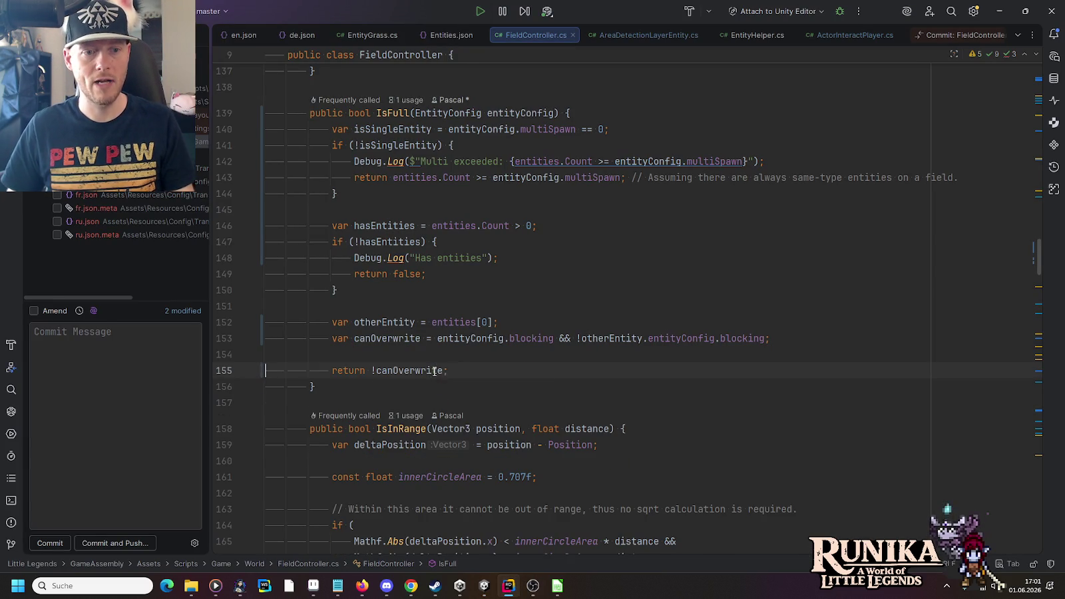
{"action": "left_click", "coordinate": [429, 260]}
{"action": "key", "text": "ctrl+y"}
{"action": "left_click", "coordinate": [441, 161]}
{"action": "key", "text": "ctrl+y"}
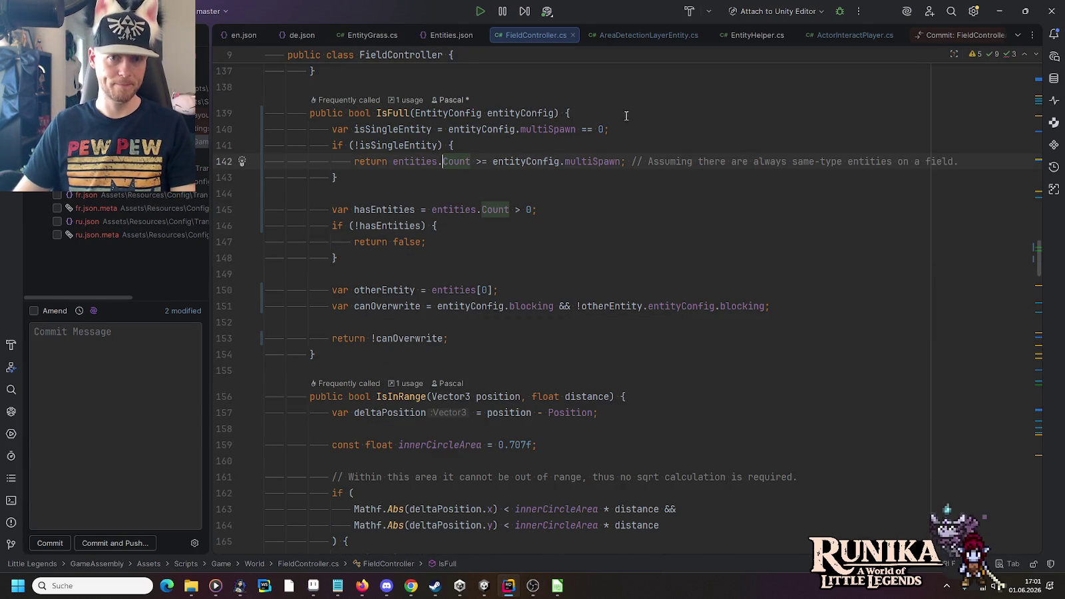
- In AreaDetectionLayerEntity.cs, delete the Debug.Log("Full") line and the Not full, but blocked log block
{"action": "left_click", "coordinate": [651, 36]}
{"action": "left_click", "coordinate": [440, 240]}
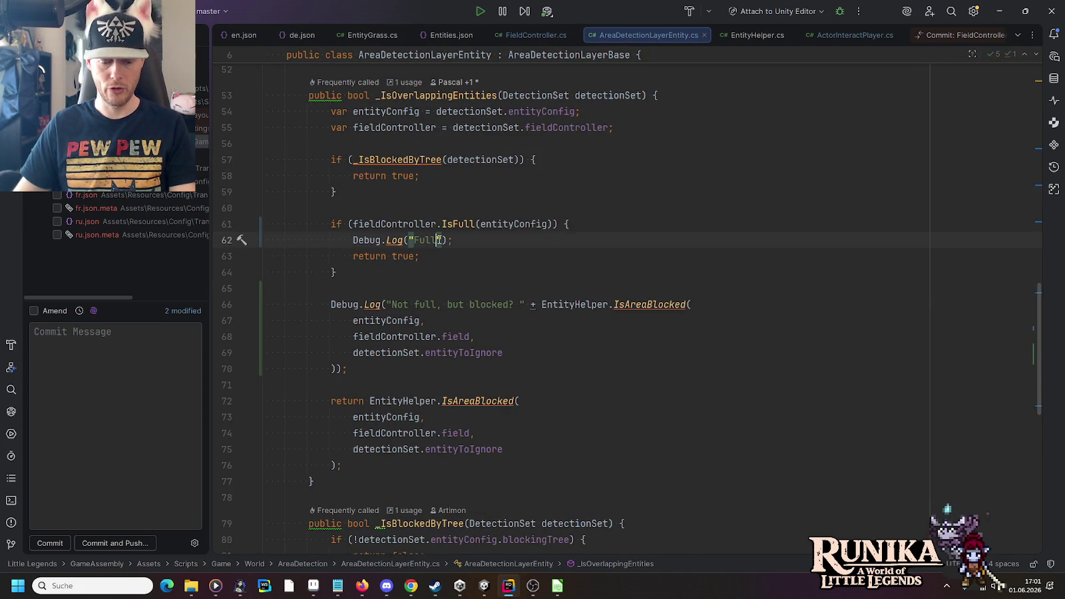
{"action": "key", "text": "ctrl+y"}
{"action": "left_click_drag", "start_coordinate": [370, 351], "coordinate": [368, 272]}
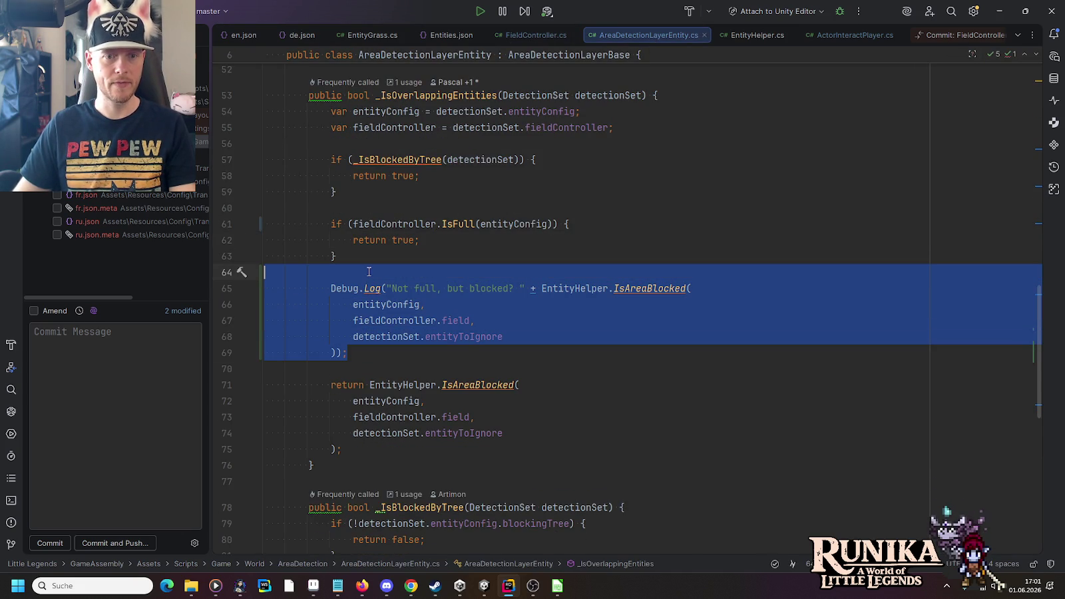
{"action": "key", "text": "Delete"}
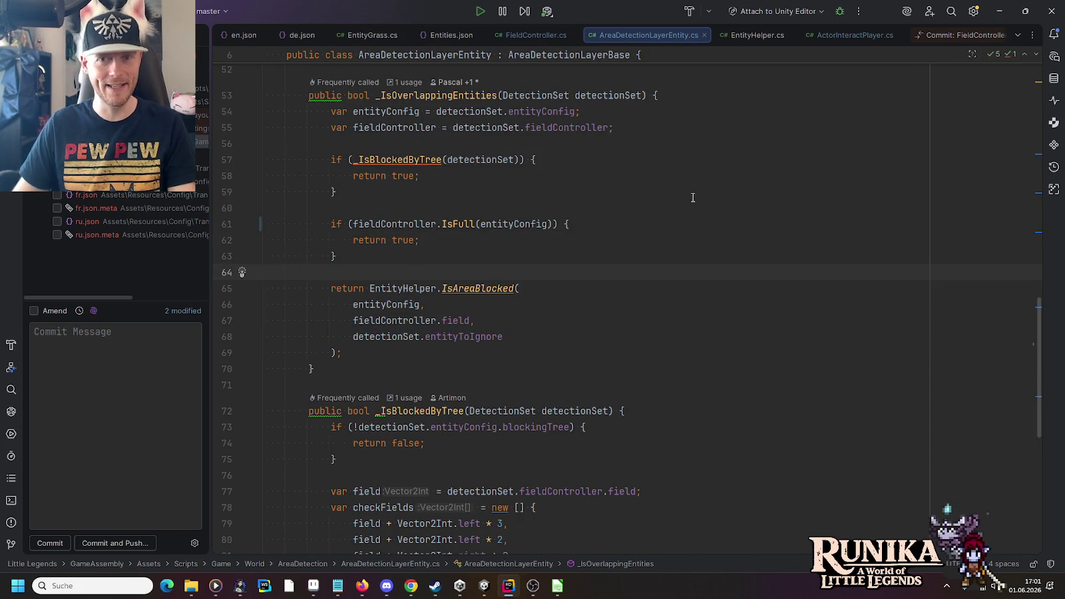
{"action": "left_click", "coordinate": [832, 36]}
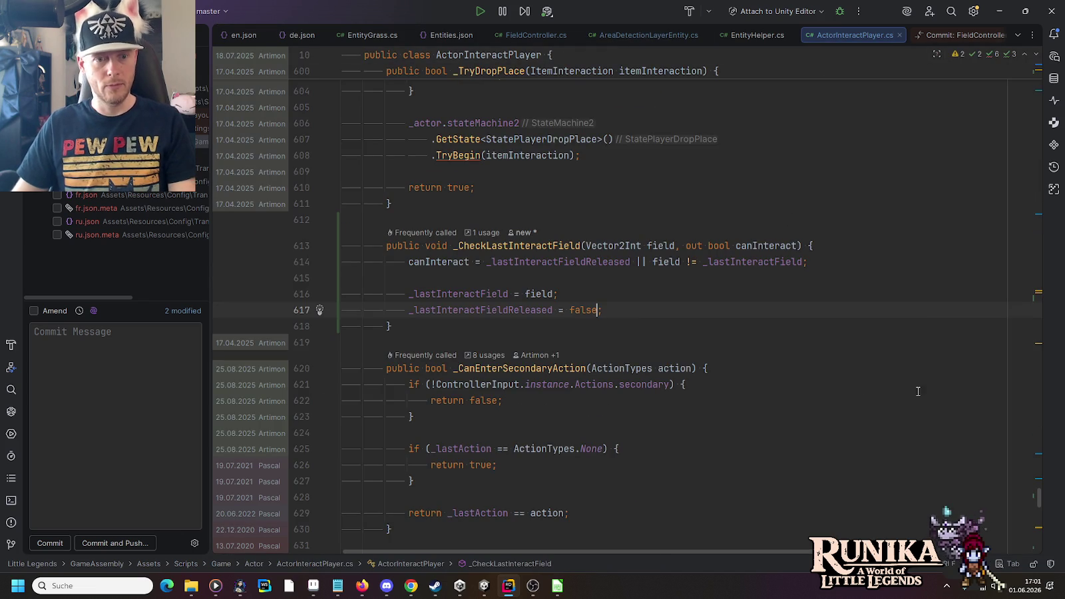
- Inspect _CheckLastInteractField and the IsPlacementAllowed definition in ConstructionController.cs, then navigate back
{"action": "scroll", "coordinate": [884, 416], "scroll_direction": "down", "scroll_amount": 15}
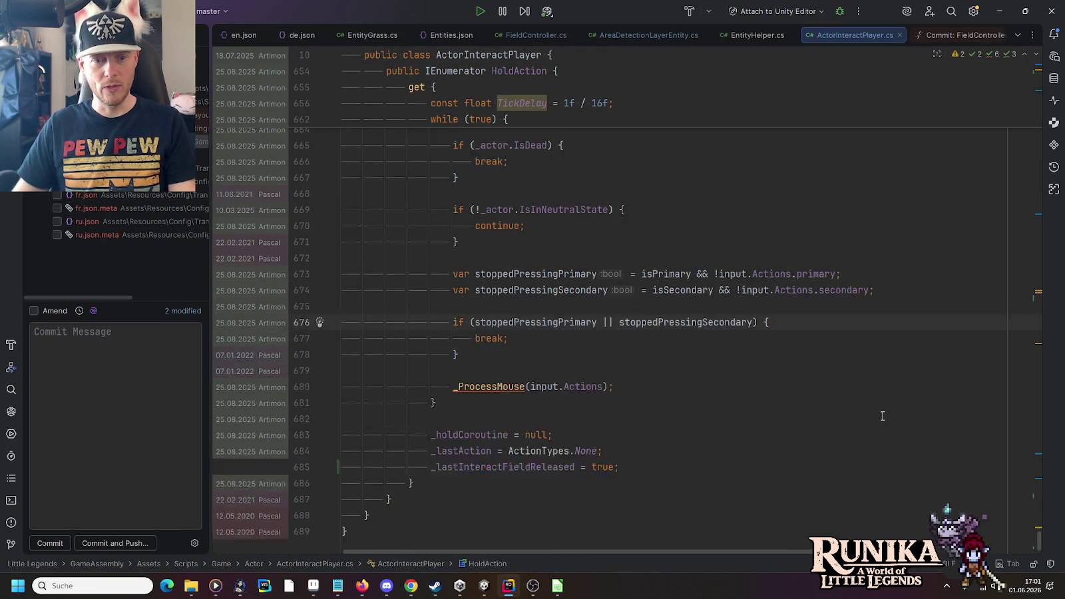
{"action": "left_click", "coordinate": [1038, 293]}
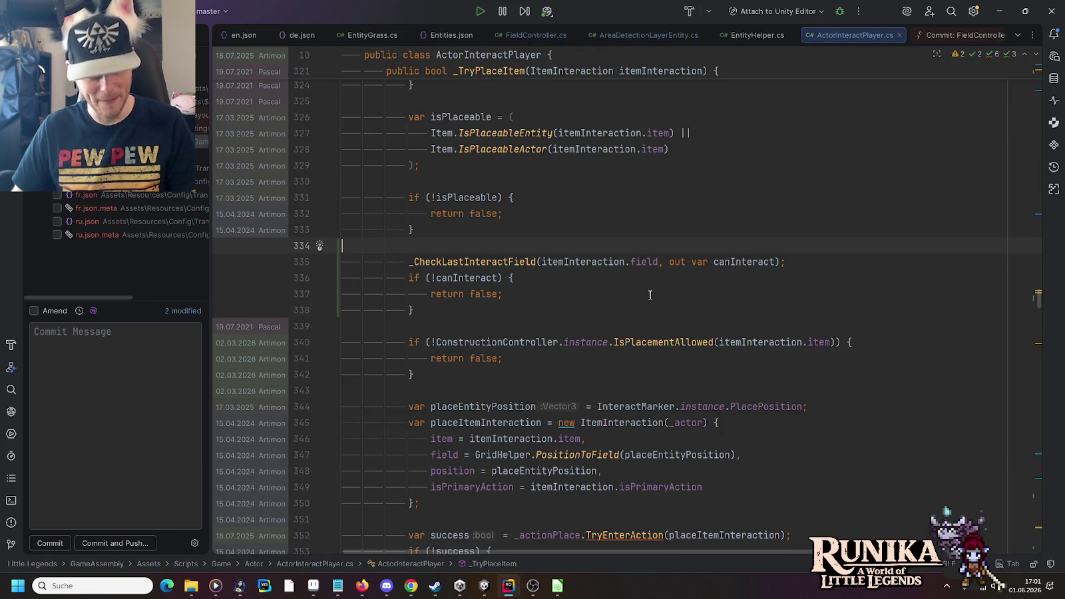
{"action": "left_click", "coordinate": [544, 260]}
{"action": "left_click", "coordinate": [503, 260]}
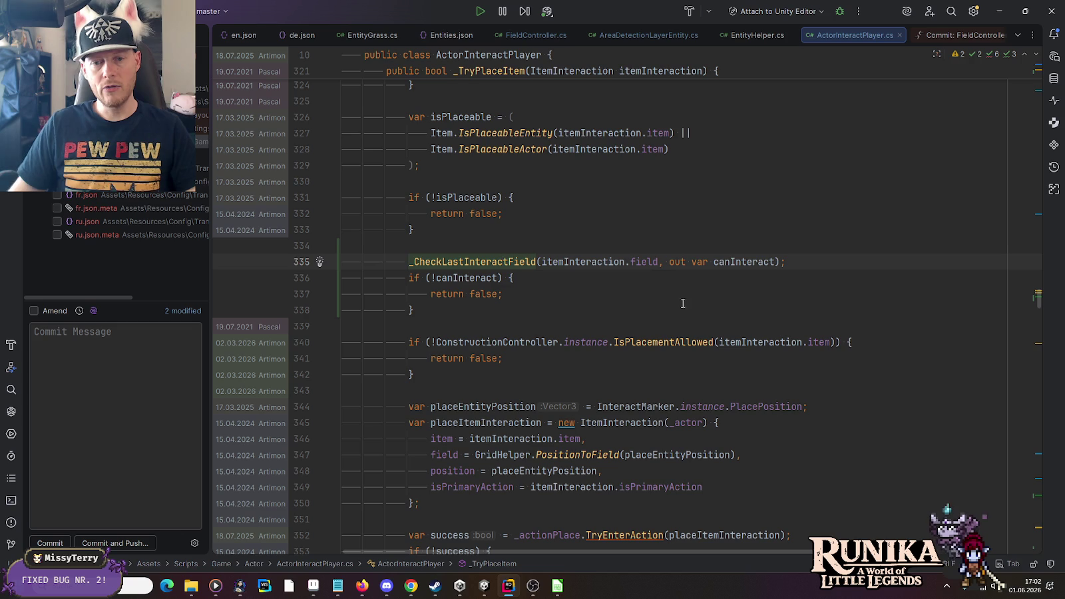
{"action": "left_click", "coordinate": [655, 343]}
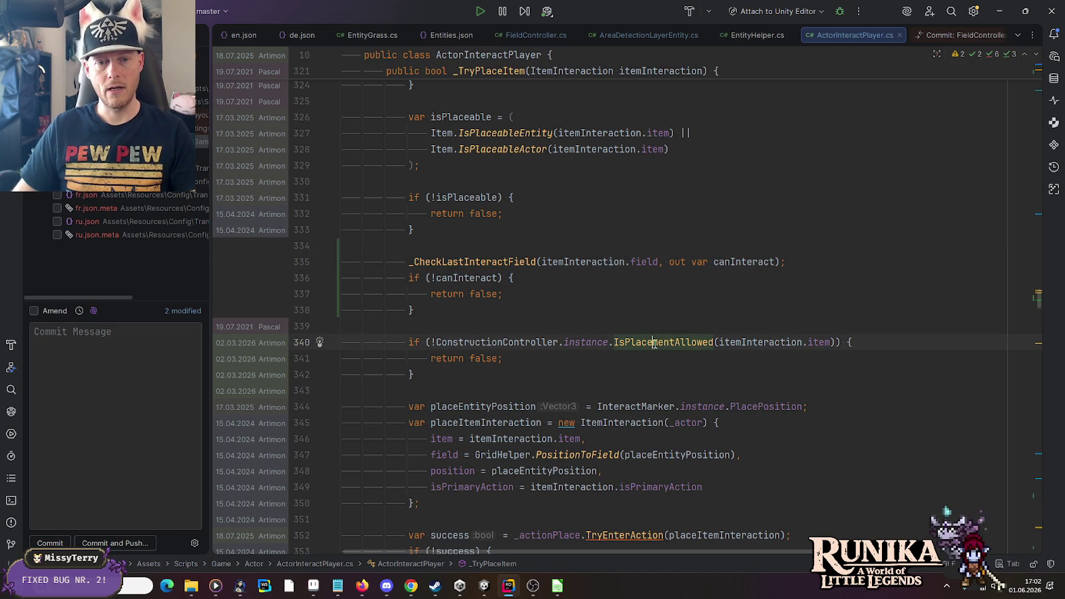
{"action": "scroll", "coordinate": [562, 313], "scroll_direction": "down", "scroll_amount": 3}
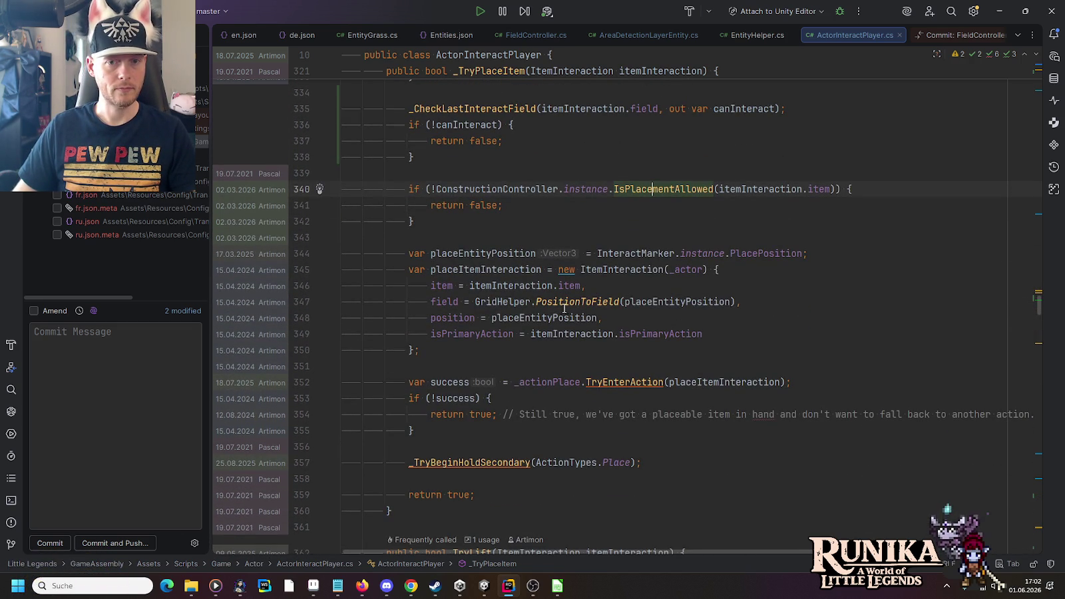
{"action": "left_click", "coordinate": [659, 191], "text": "ctrl"}
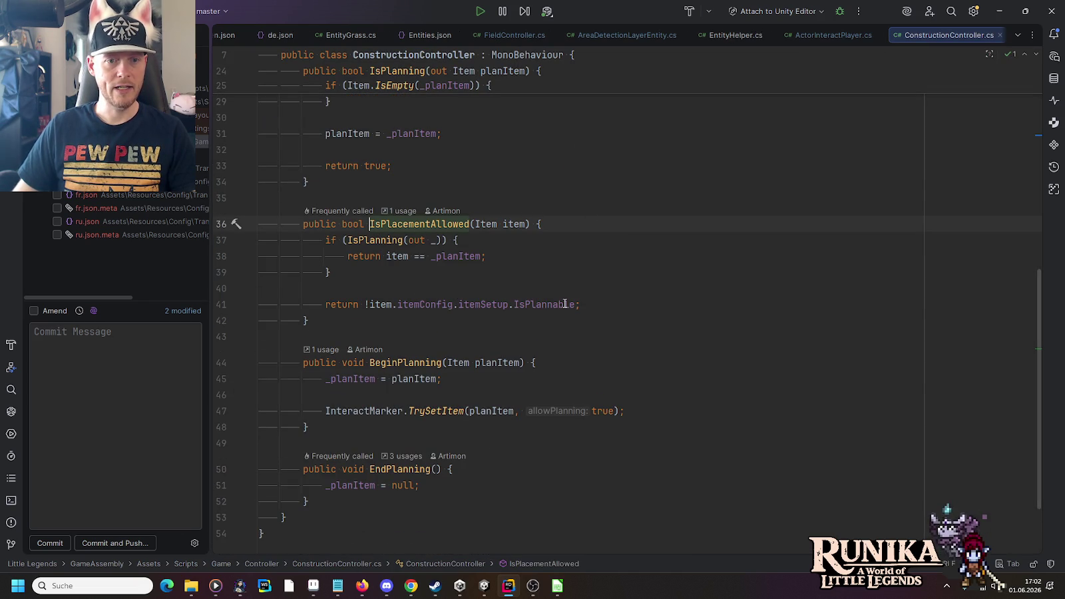
{"action": "mouse_move", "coordinate": [564, 303]}
{"action": "key", "text": "ctrl+alt+Left"}
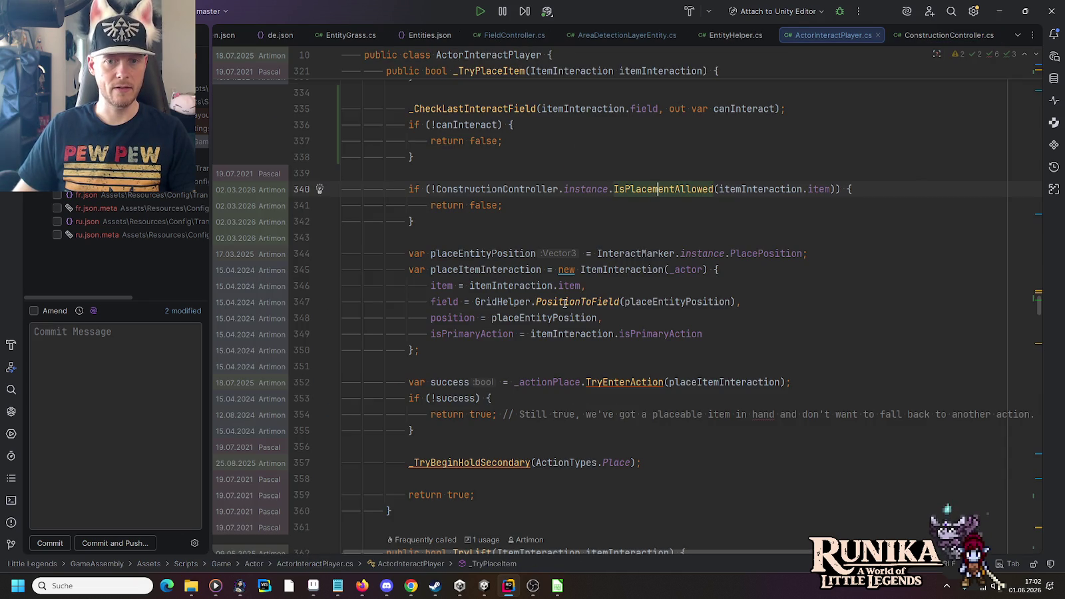
- Review the itemInteraction.field argument and the InteractMarker.instance.PlacePosition assignment on line 344
{"action": "left_click", "coordinate": [758, 253]}
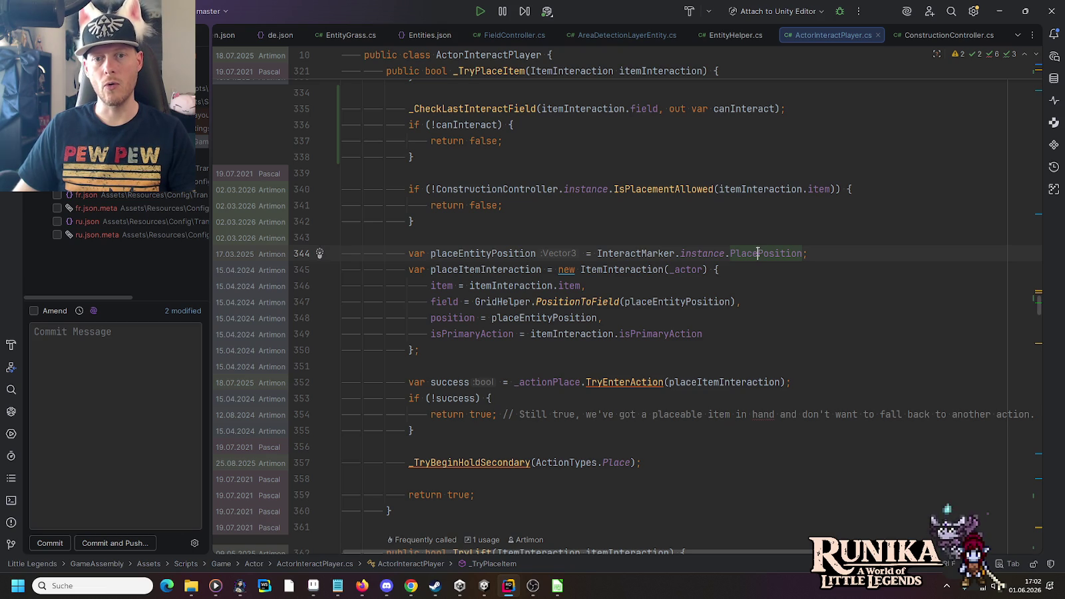
{"action": "scroll", "coordinate": [694, 215], "scroll_direction": "up", "scroll_amount": 2}
{"action": "left_click", "coordinate": [615, 205]}
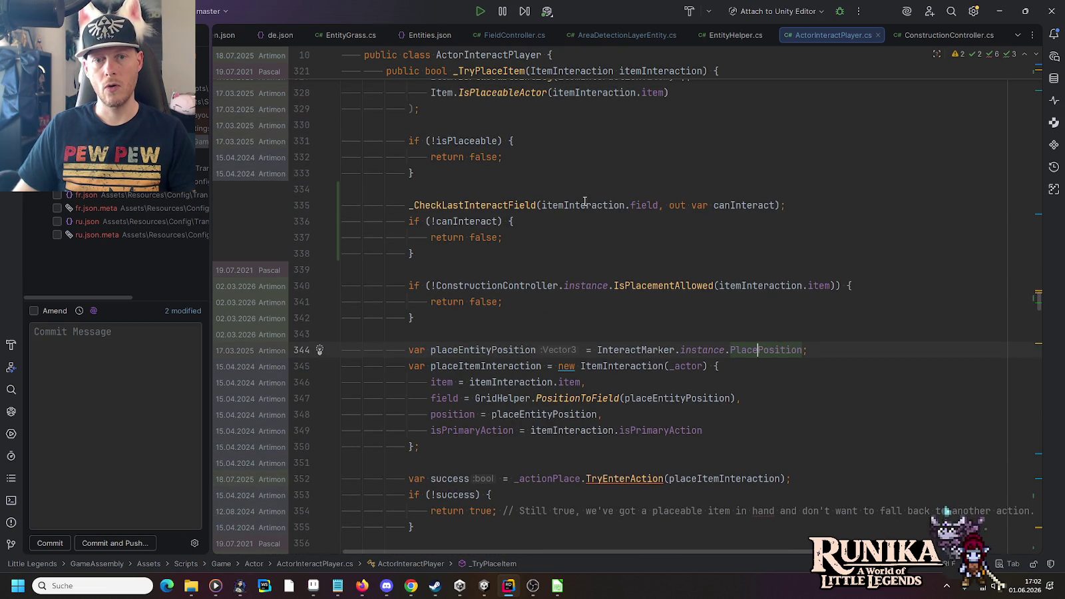
{"action": "left_click_drag", "start_coordinate": [586, 205], "coordinate": [644, 205]}
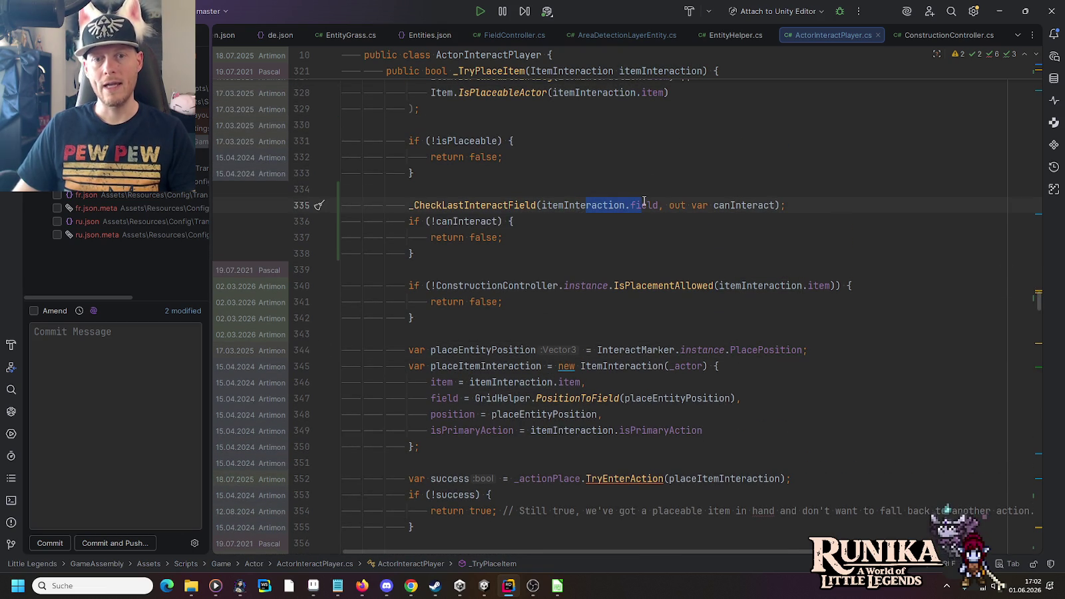
{"action": "left_click_drag", "start_coordinate": [598, 350], "coordinate": [802, 350]}
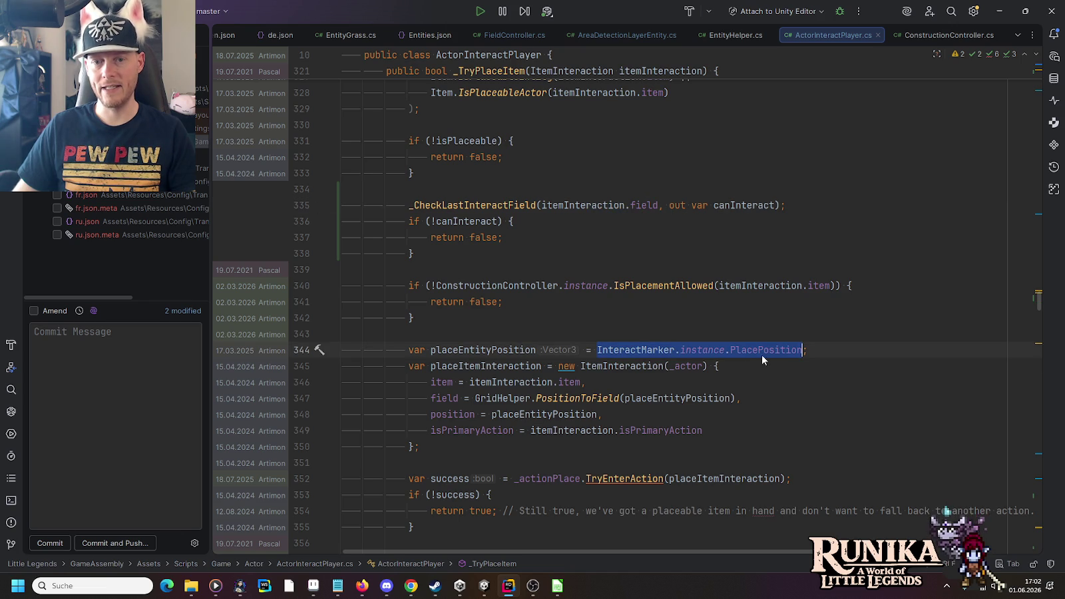
{"action": "mouse_move", "coordinate": [666, 207]}
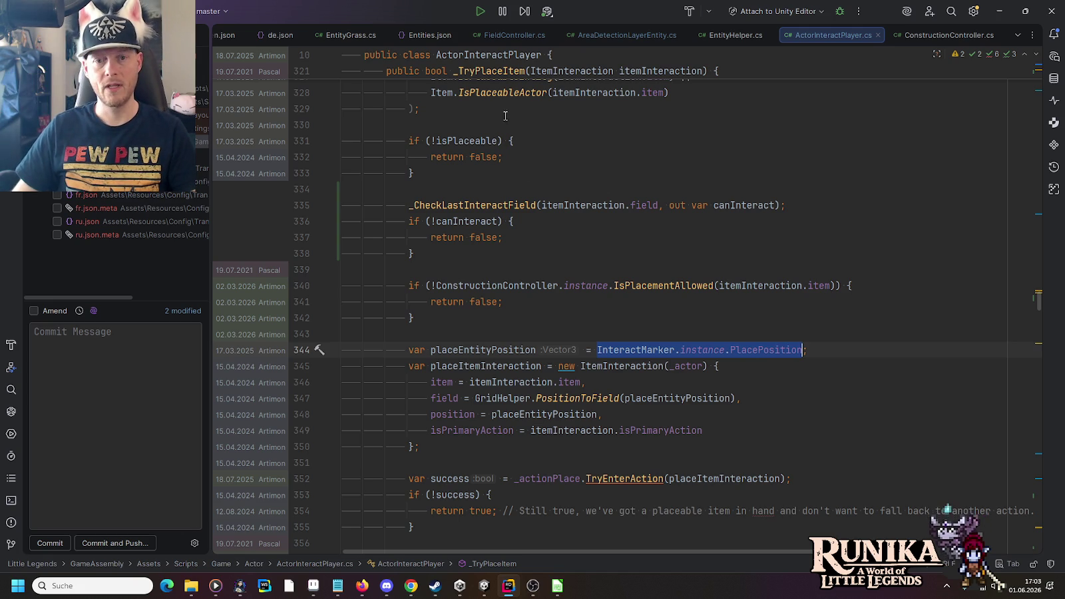
{"action": "left_click", "coordinate": [506, 184]}
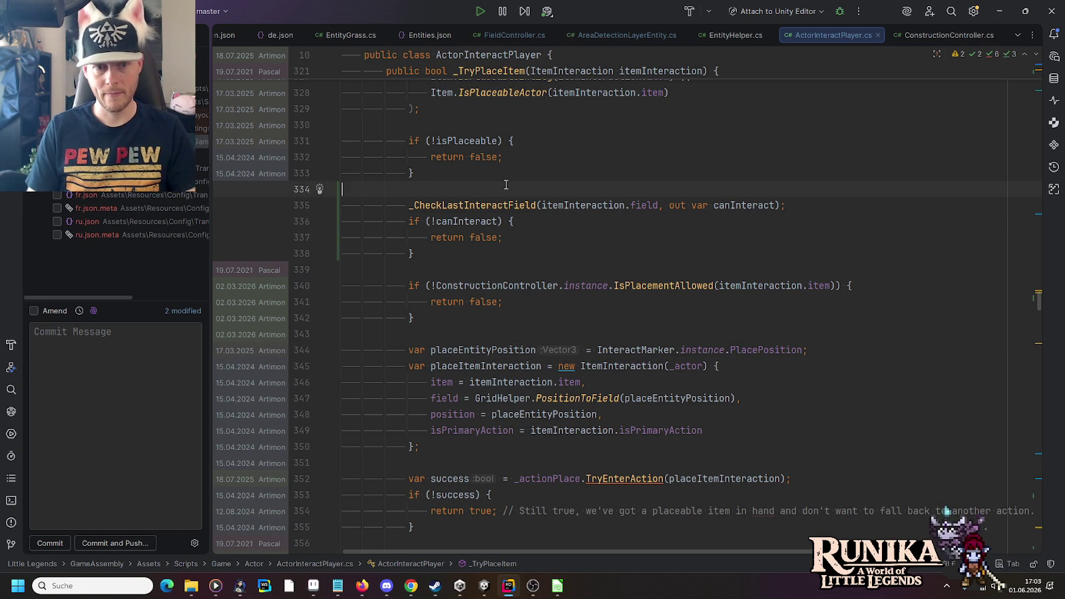
- Insert a blank line above _CheckLastInteractField and cut the placeEntityPosition declaration line
{"action": "key", "text": "Return"}
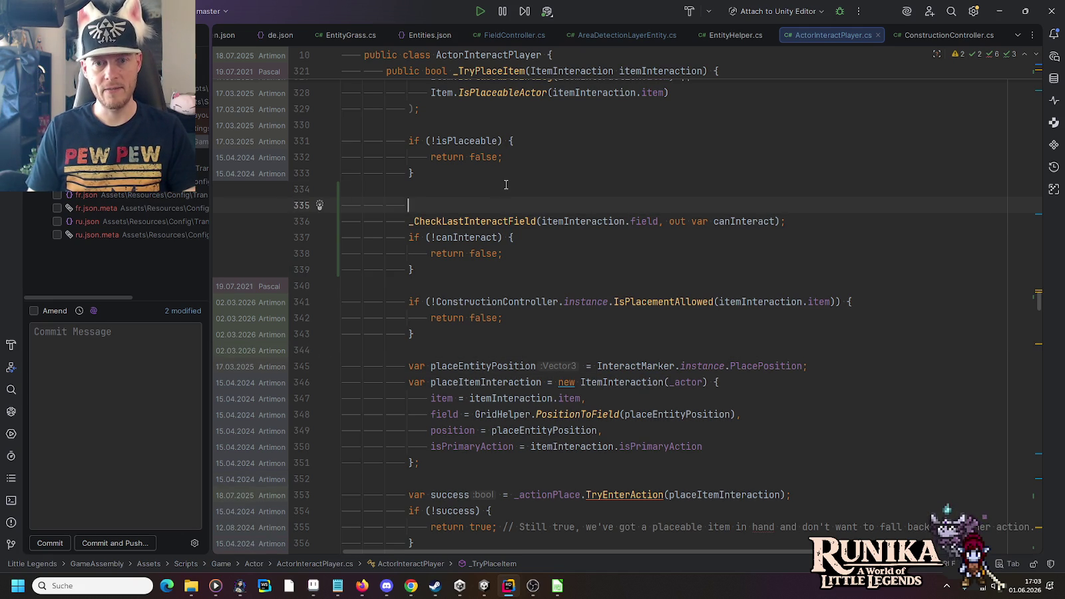
{"action": "left_click_drag", "start_coordinate": [845, 365], "coordinate": [822, 356]}
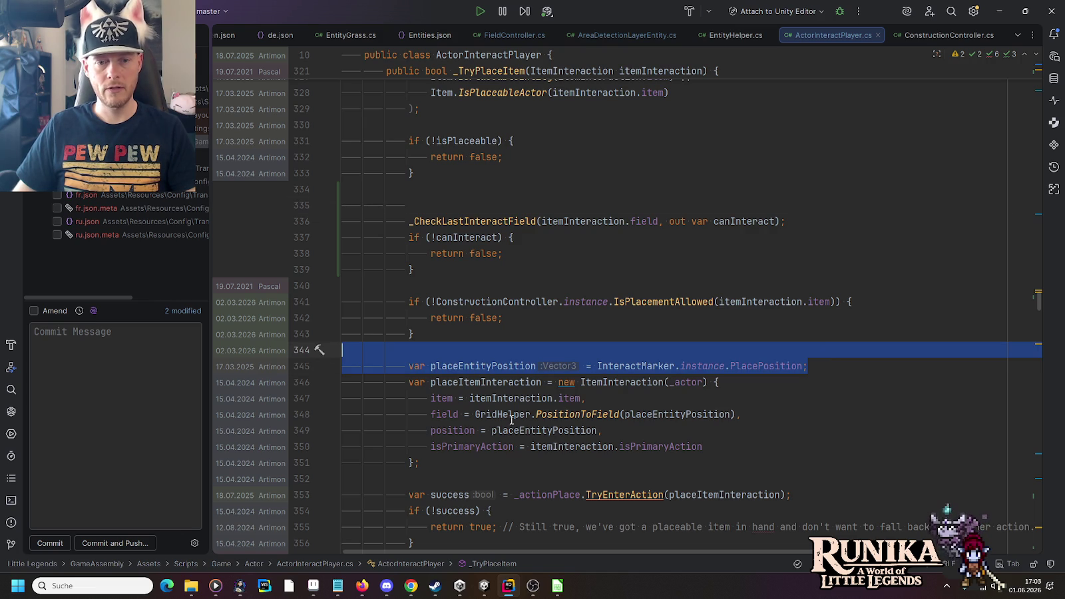
{"action": "key", "text": "ctrl+x"}
{"action": "left_click", "coordinate": [479, 199]}
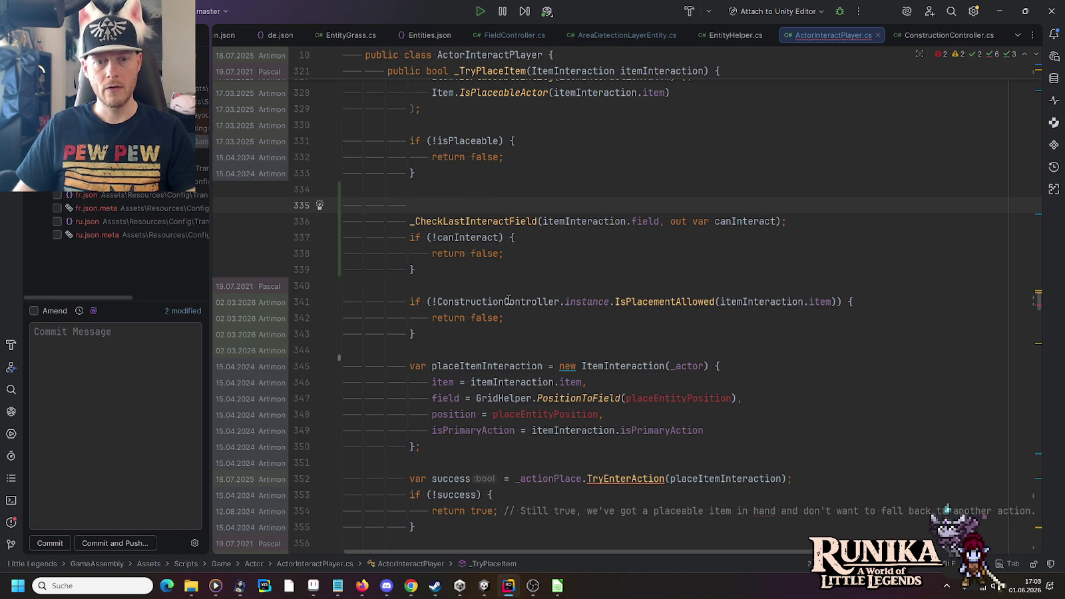
- Check the IsPlacementAllowed and IsPlanning declarations, then return to ActorInteractPlayer.cs
{"action": "left_click", "coordinate": [657, 302], "text": "ctrl"}
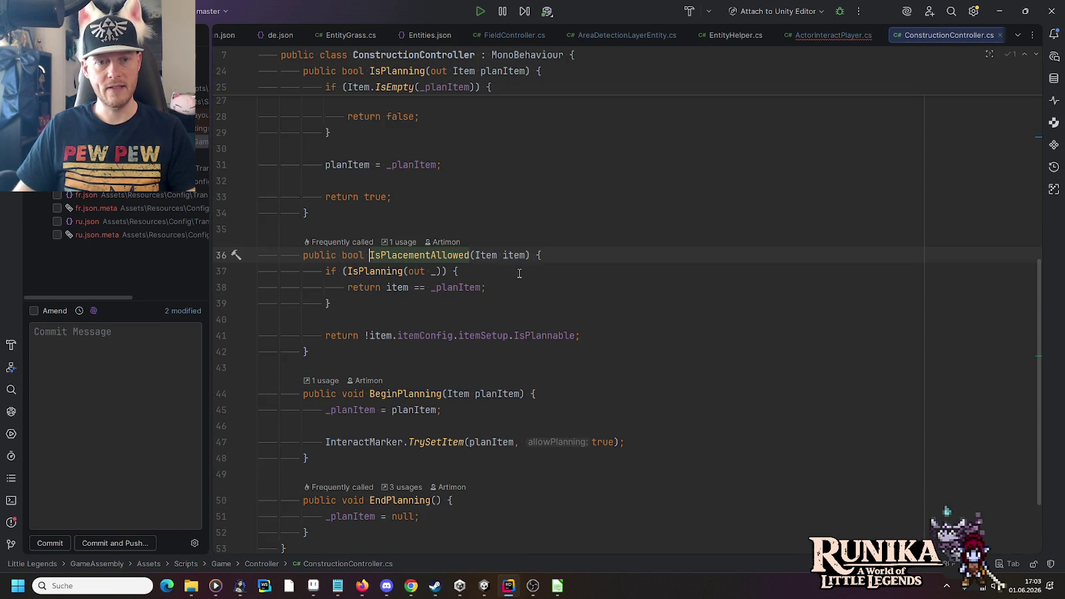
{"action": "left_click", "coordinate": [373, 272], "text": "ctrl"}
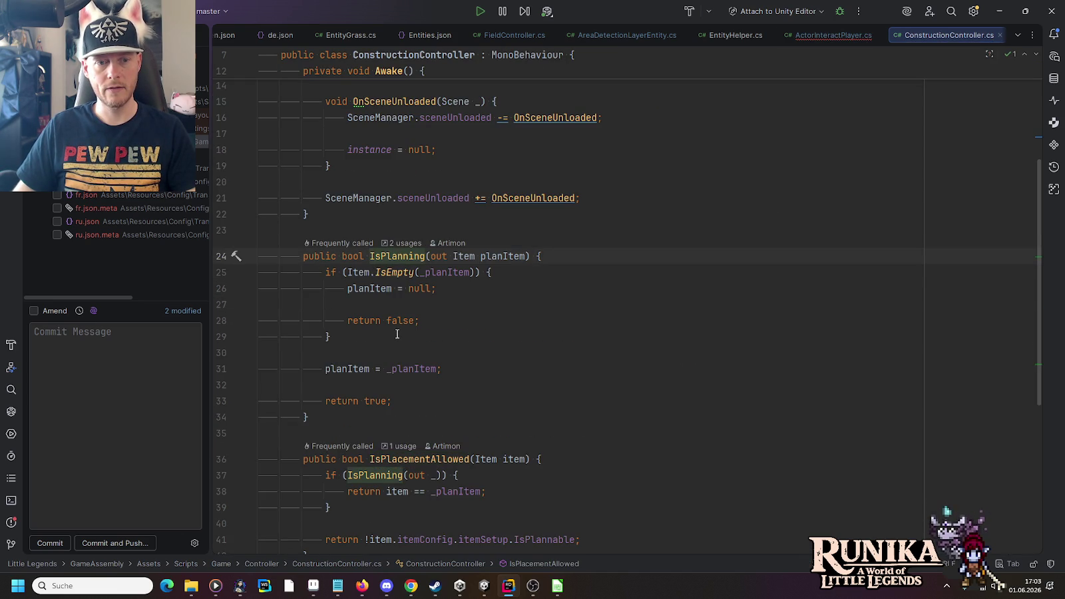
{"action": "key", "text": "ctrl+alt+Left"}
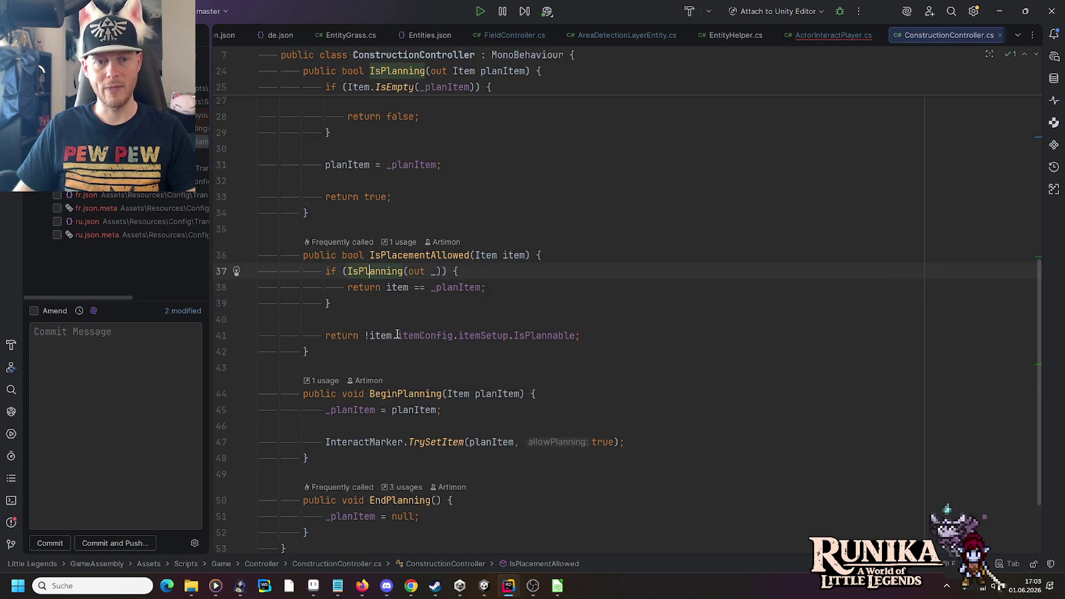
{"action": "key", "text": "ctrl+alt+Left"}
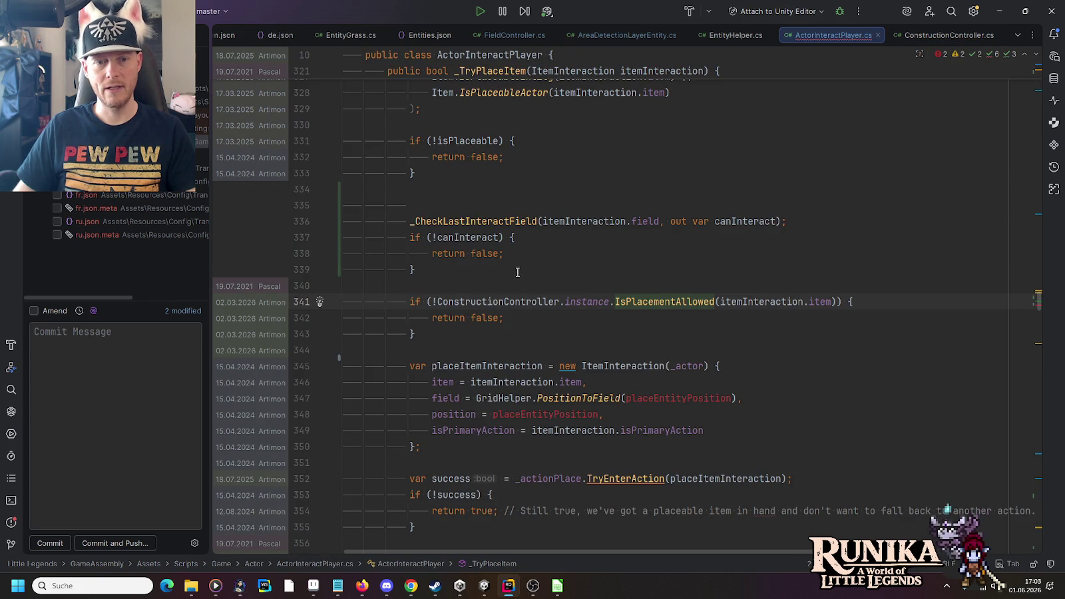
- Paste the placeEntityPosition declaration onto line 335 and select the Entity part of its name
{"action": "left_click", "coordinate": [446, 189]}
{"action": "key", "text": "ctrl+v"}
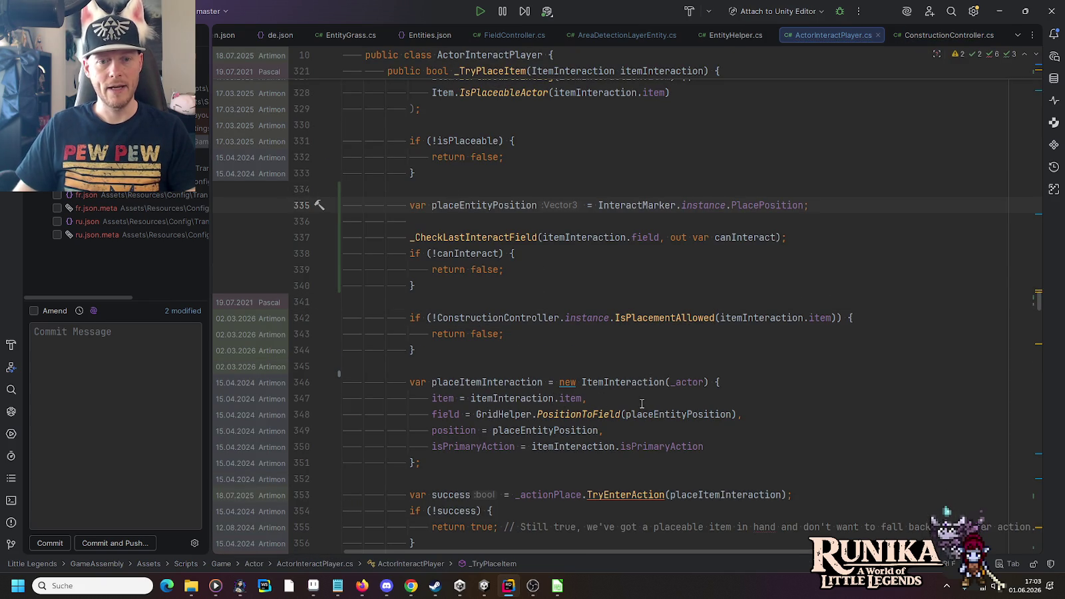
{"action": "left_click_drag", "start_coordinate": [736, 414], "coordinate": [477, 416]}
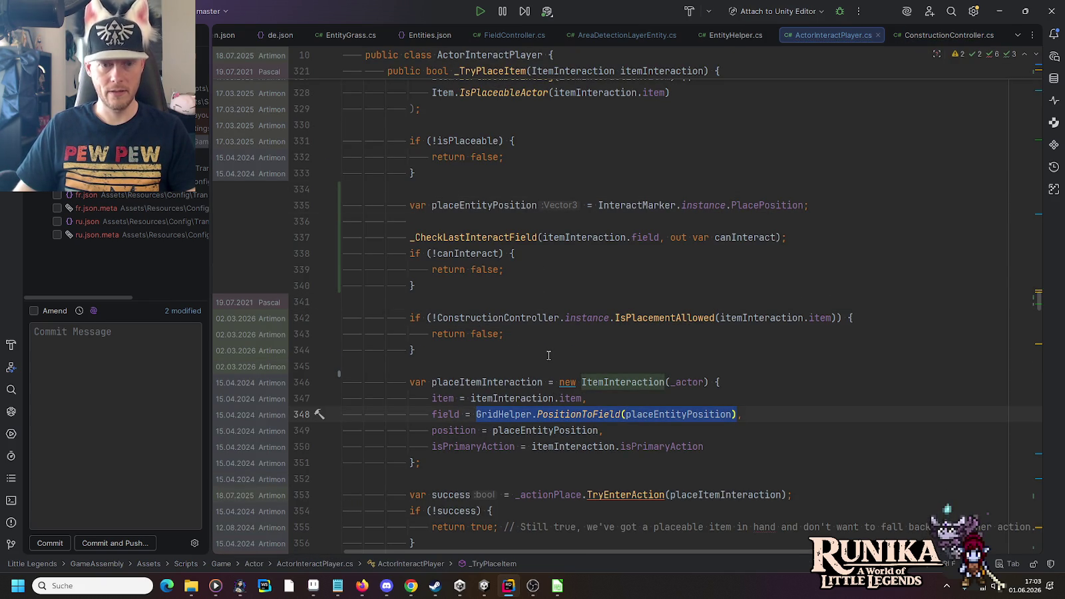
{"action": "left_click", "coordinate": [488, 206]}
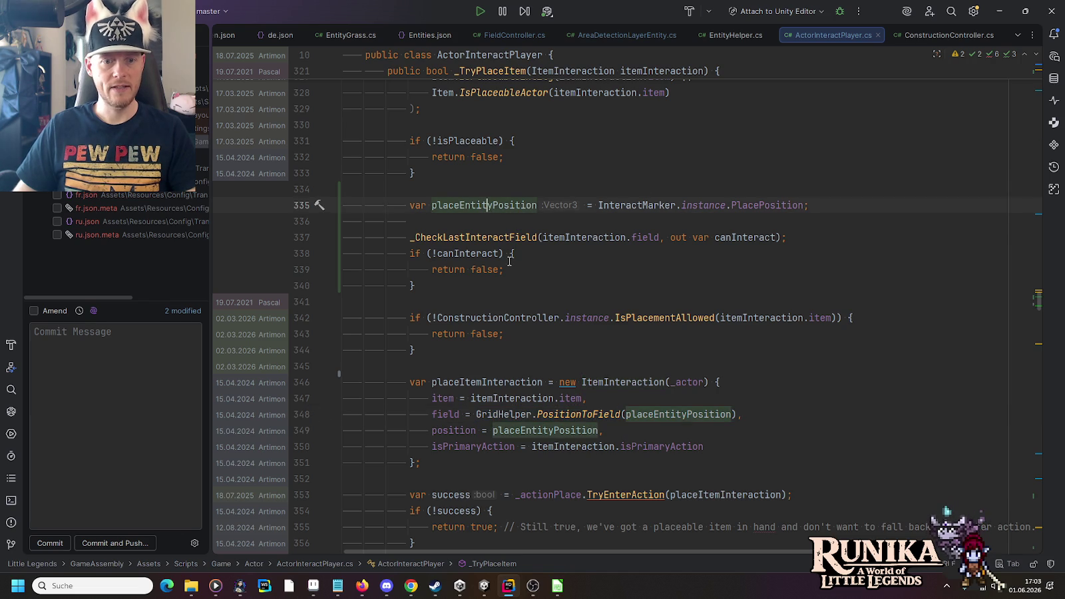
{"action": "scroll", "coordinate": [512, 289], "scroll_direction": "up", "scroll_amount": 2}
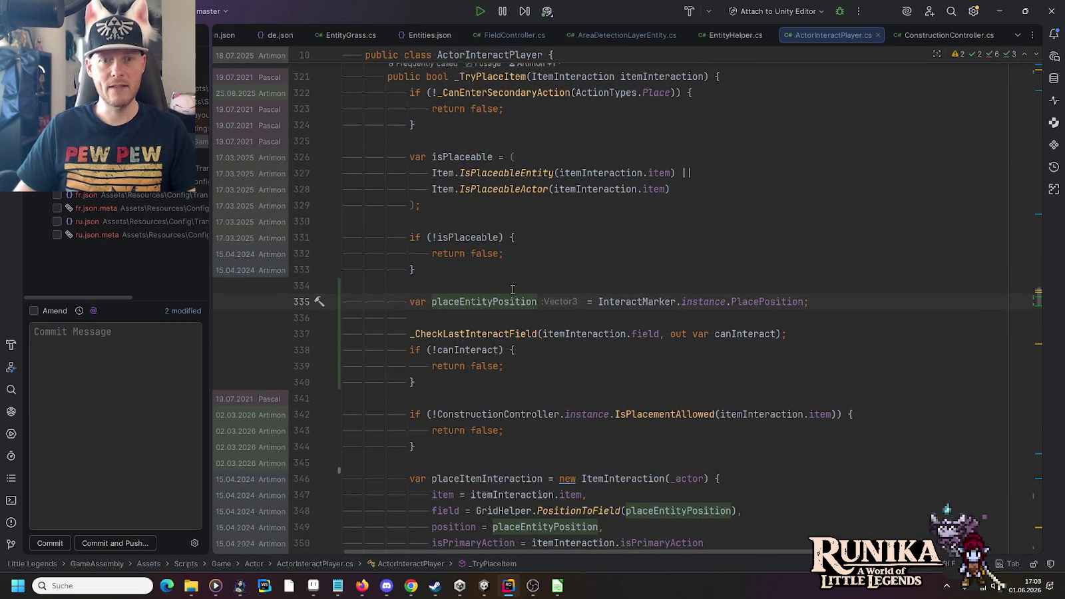
{"action": "scroll", "coordinate": [513, 289], "scroll_direction": "down", "scroll_amount": 4}
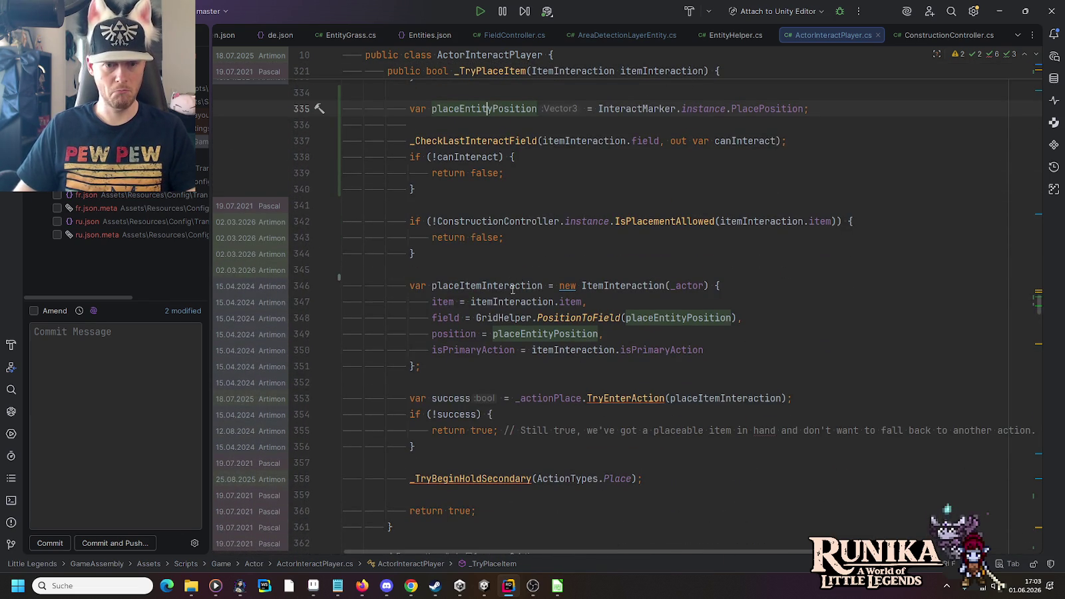
{"action": "scroll", "coordinate": [512, 288], "scroll_direction": "up", "scroll_amount": 3}
{"action": "left_click_drag", "start_coordinate": [493, 253], "coordinate": [460, 255]}
- Rename placeEntityPosition to placePosition and add a var placeField line using PositionToField
{"action": "key", "text": "shift+F6"}
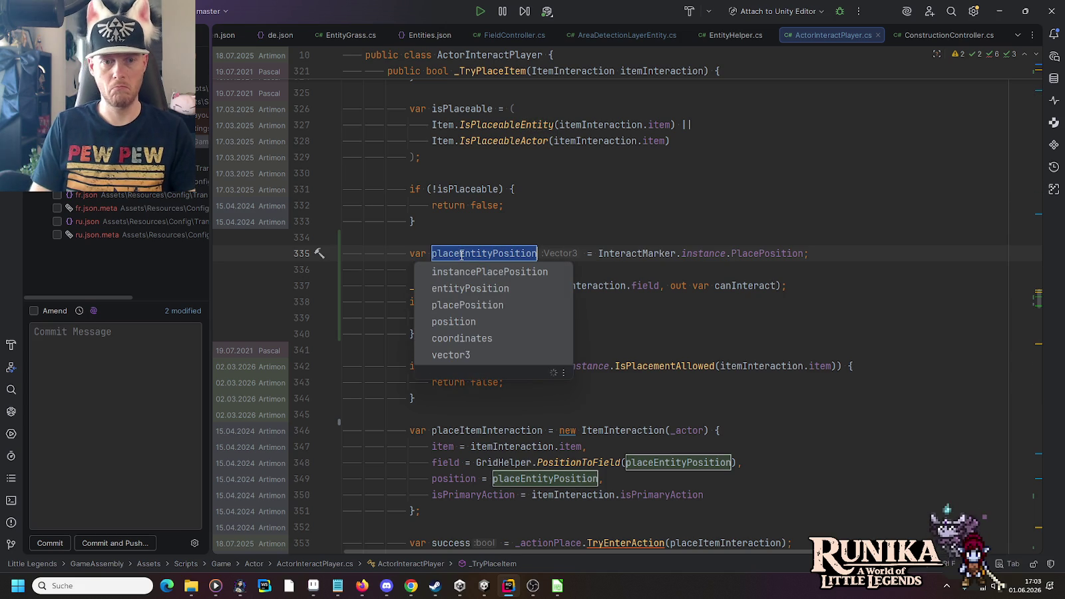
{"action": "key", "text": "Down"}
{"action": "key", "text": "Down"}
{"action": "key", "text": "Return"}
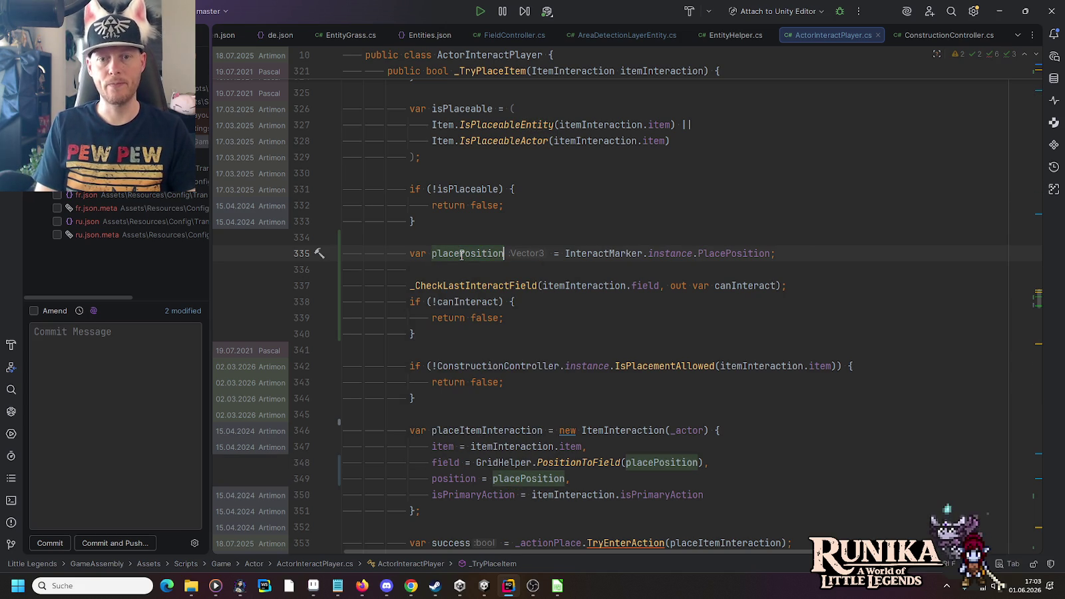
{"action": "key", "text": "End"}
{"action": "key", "text": "Return"}
{"action": "type", "text": "var pl"}
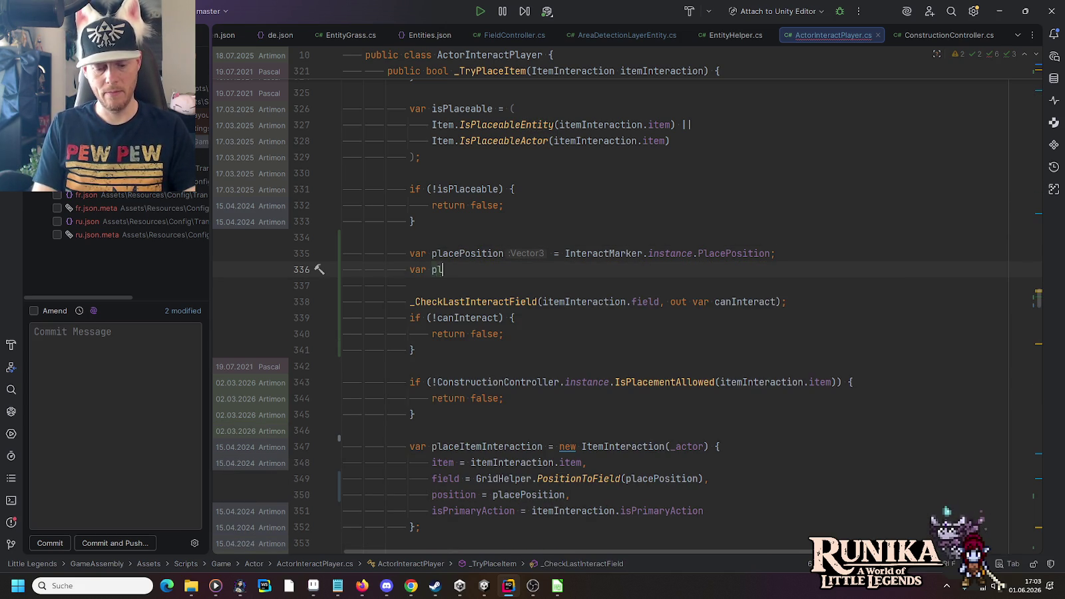
{"action": "type", "text": "aceField"}
{"action": "key", "text": "Tab"}
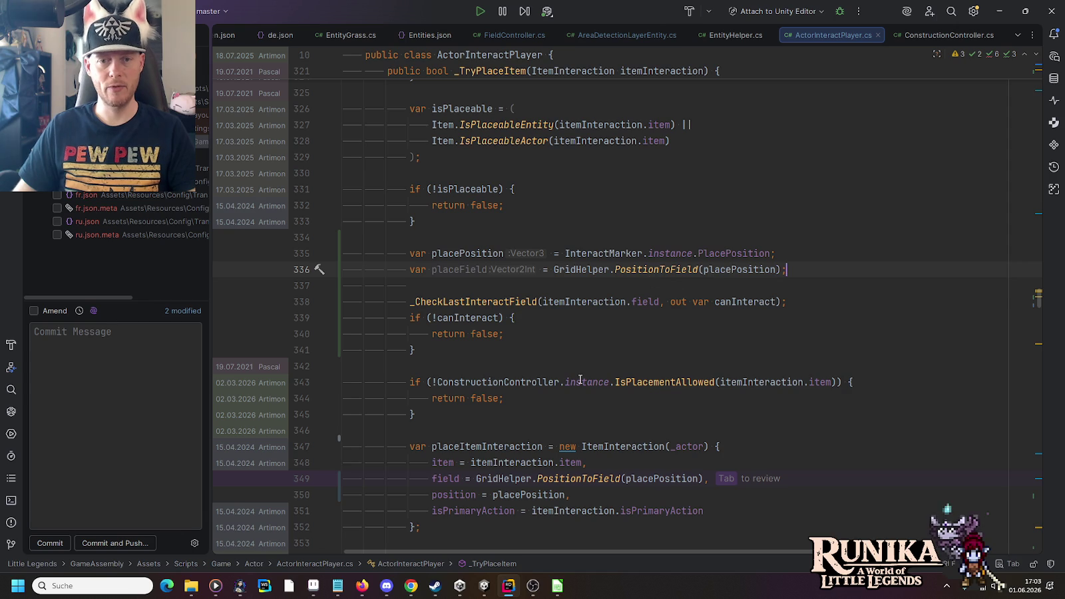
- Replace the itemInteraction.field argument with placeField in the _CheckLastInteractField call
{"action": "scroll", "coordinate": [585, 377], "scroll_direction": "down", "scroll_amount": 1}
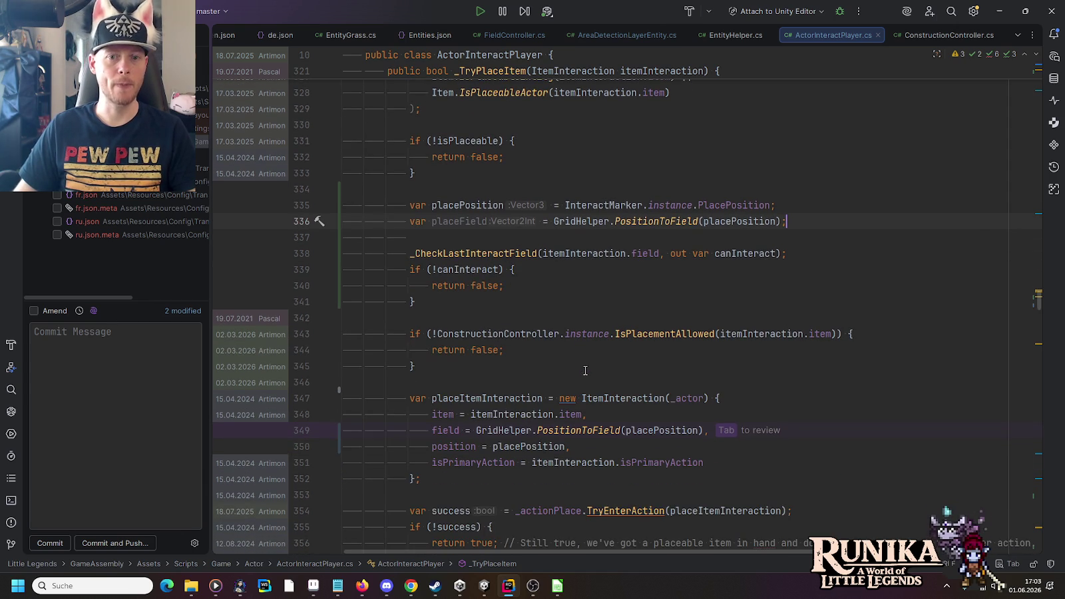
{"action": "double_click", "coordinate": [458, 221]}
{"action": "key", "text": "ctrl+c"}
{"action": "left_click", "coordinate": [602, 253]}
{"action": "key", "text": "ctrl+w"}
{"action": "key", "text": "ctrl+w"}
{"action": "key", "text": "ctrl+v"}
- Replace GridHelper.PositionToField(placePosition) on line 349 with placeField for the placed item's field
{"action": "left_click", "coordinate": [455, 205]}
{"action": "double_click", "coordinate": [455, 205]}
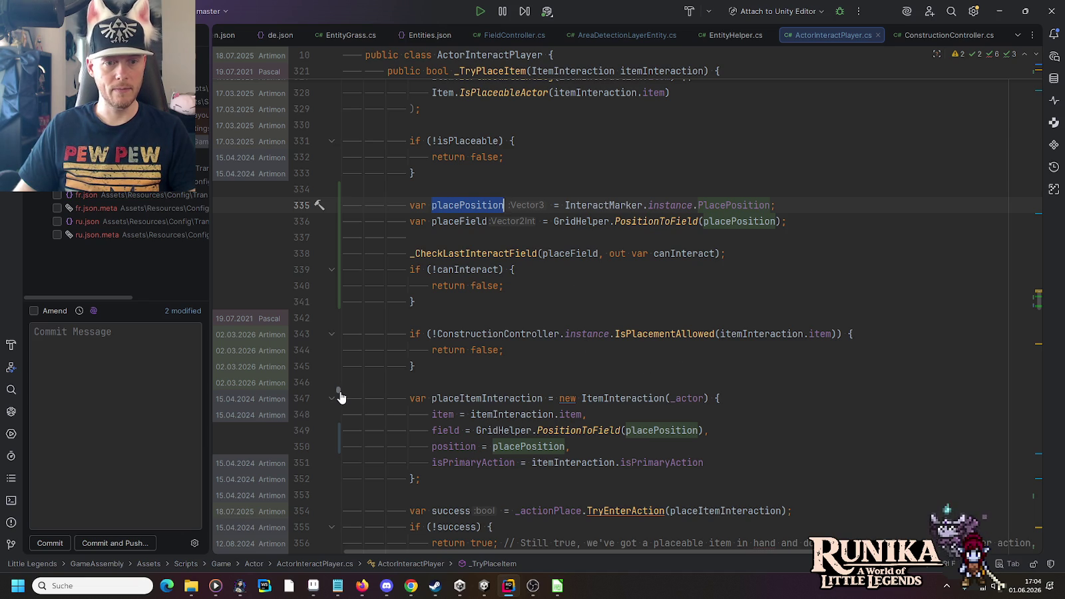
{"action": "left_click", "coordinate": [538, 364]}
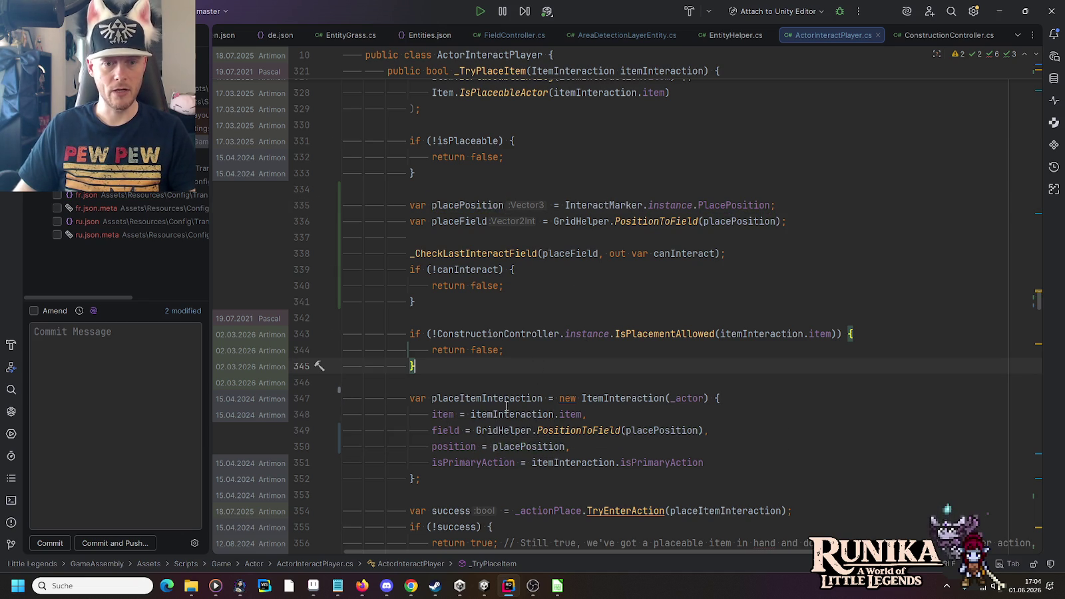
{"action": "left_click", "coordinate": [646, 431]}
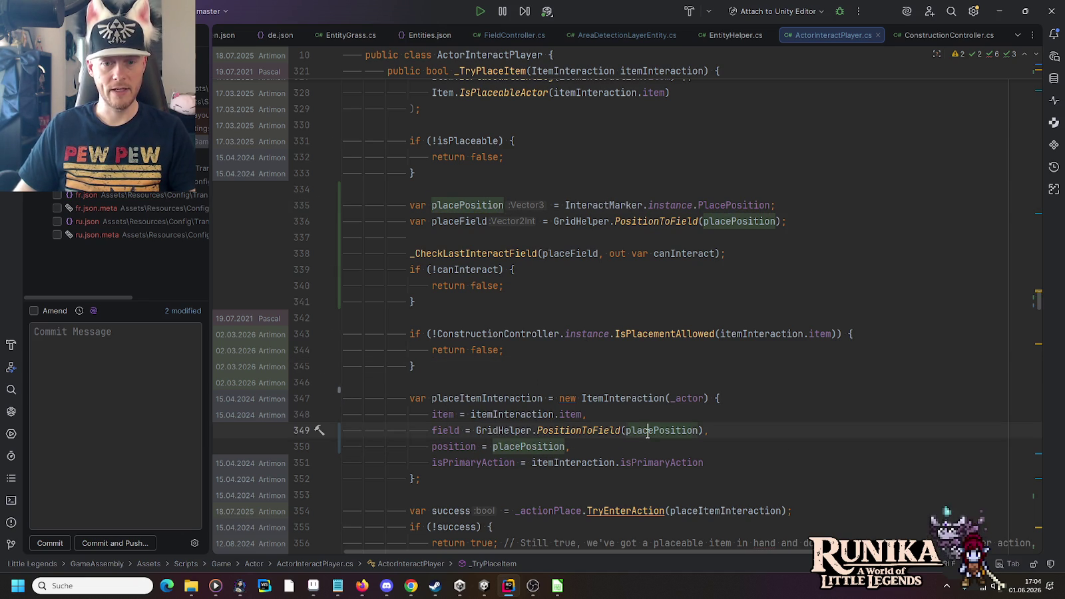
{"action": "double_click", "coordinate": [441, 227]}
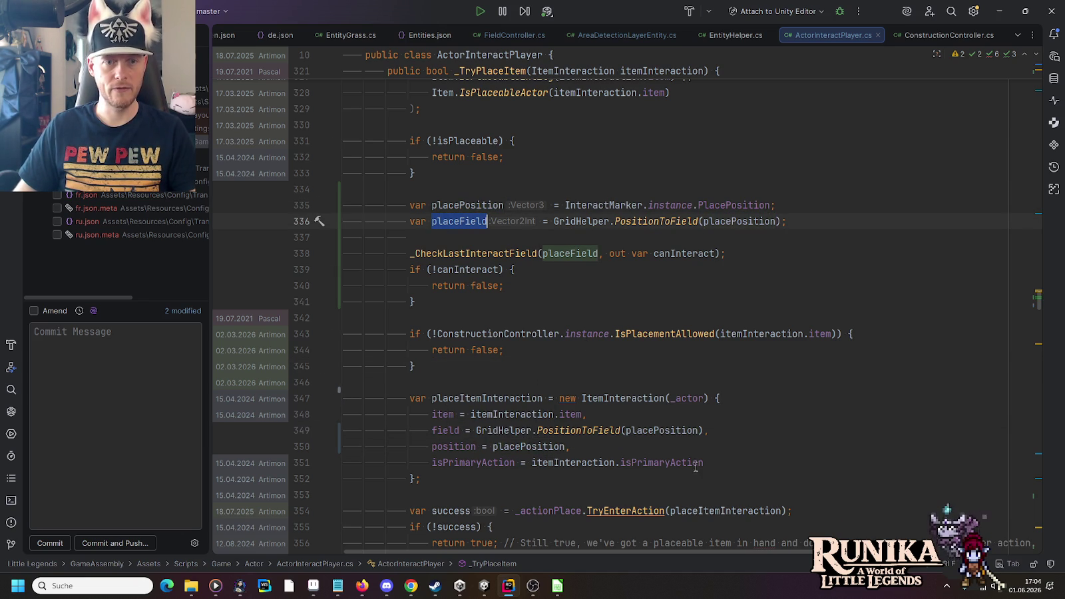
{"action": "left_click", "coordinate": [694, 430]}
{"action": "key", "text": "ctrl+w"}
{"action": "key", "text": "ctrl+w"}
{"action": "key", "text": "ctrl+w"}
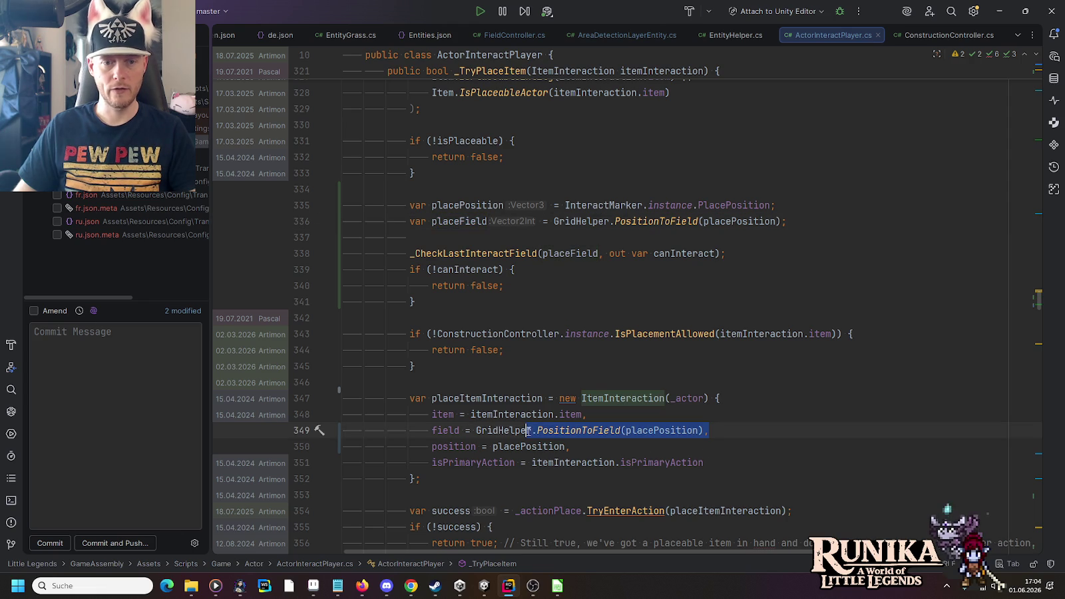
{"action": "key", "text": "shift+Down"}
{"action": "key", "text": "ctrl+shift+w"}
{"action": "key", "text": "ctrl+v"}
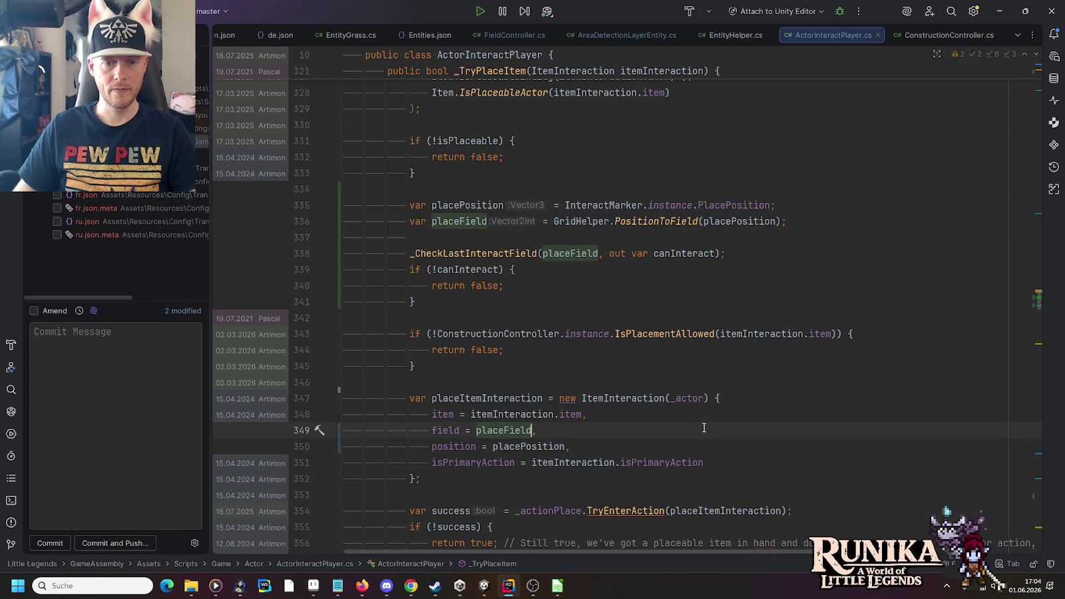
- Recheck the placePosition usages and _CheckLastInteractField call, then switch to Unity to recompile
{"action": "left_click", "coordinate": [459, 208]}
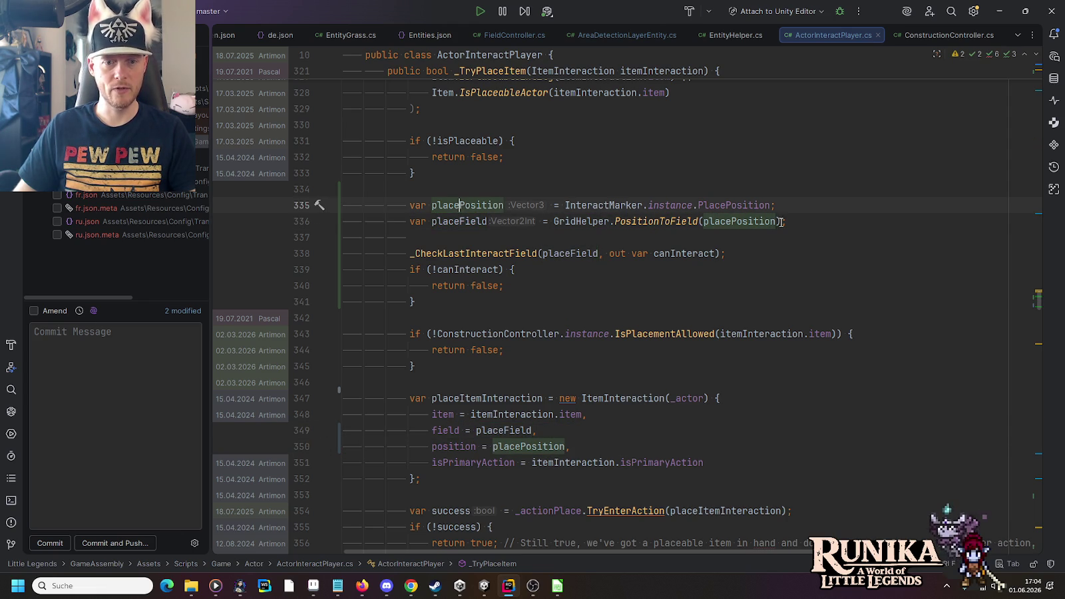
{"action": "mouse_move", "coordinate": [505, 453]}
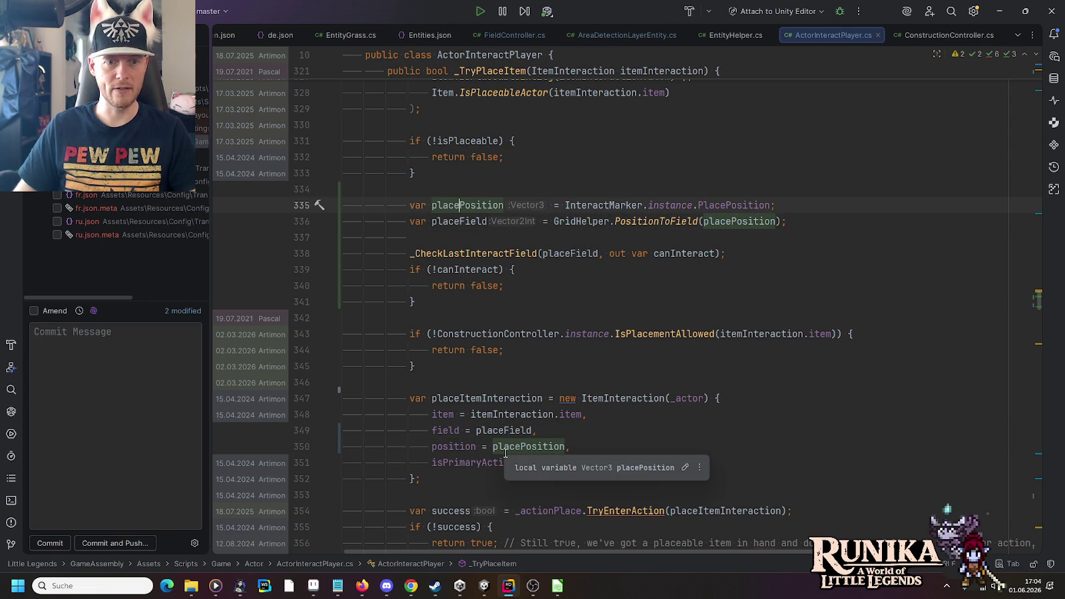
{"action": "left_click", "coordinate": [465, 251]}
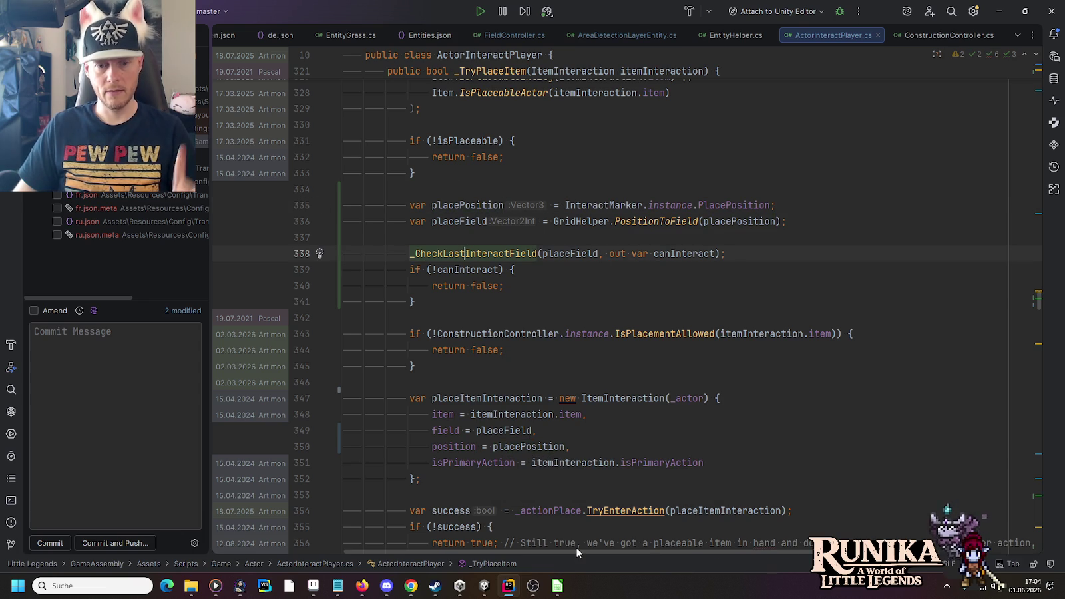
{"action": "left_click", "coordinate": [484, 586]}
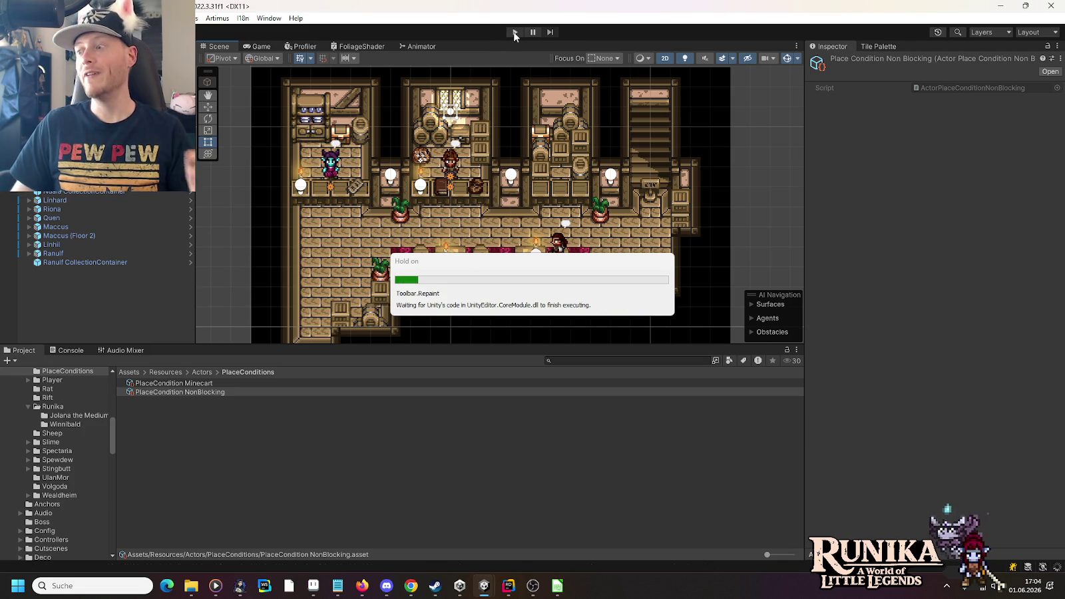
- Enter Play mode, delete the first test save under Laden, and load the Lynea save
{"action": "left_click", "coordinate": [514, 33]}
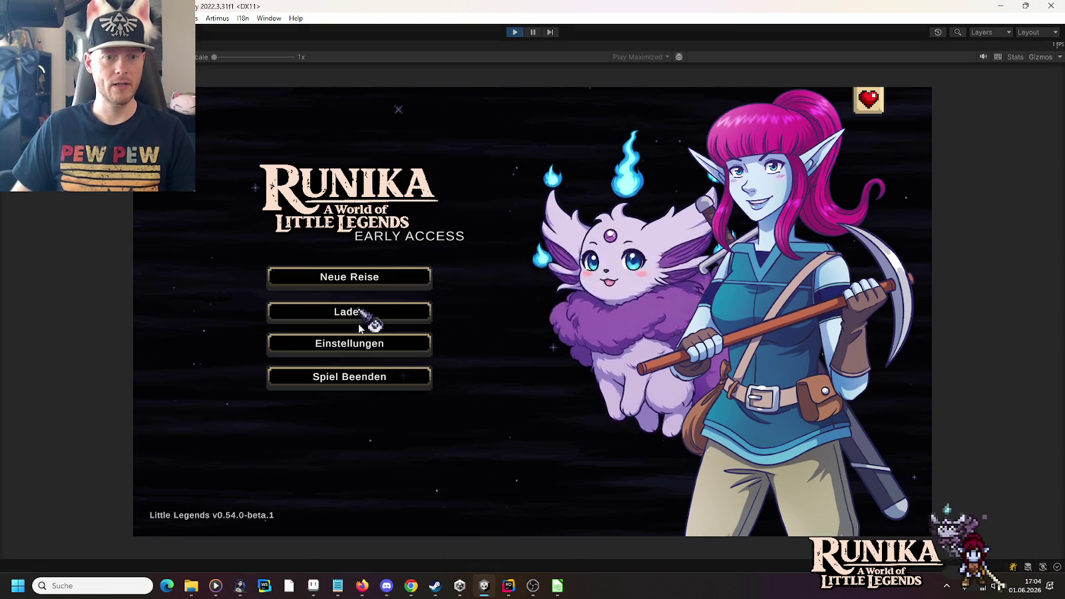
{"action": "left_click", "coordinate": [364, 314]}
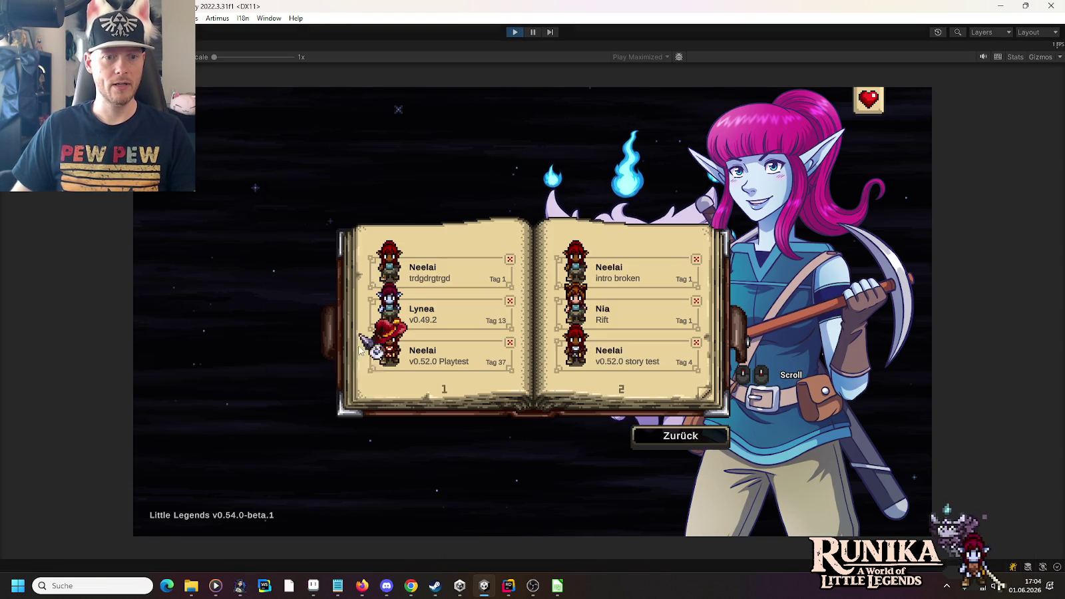
{"action": "left_click", "coordinate": [510, 260]}
{"action": "left_click", "coordinate": [578, 352]}
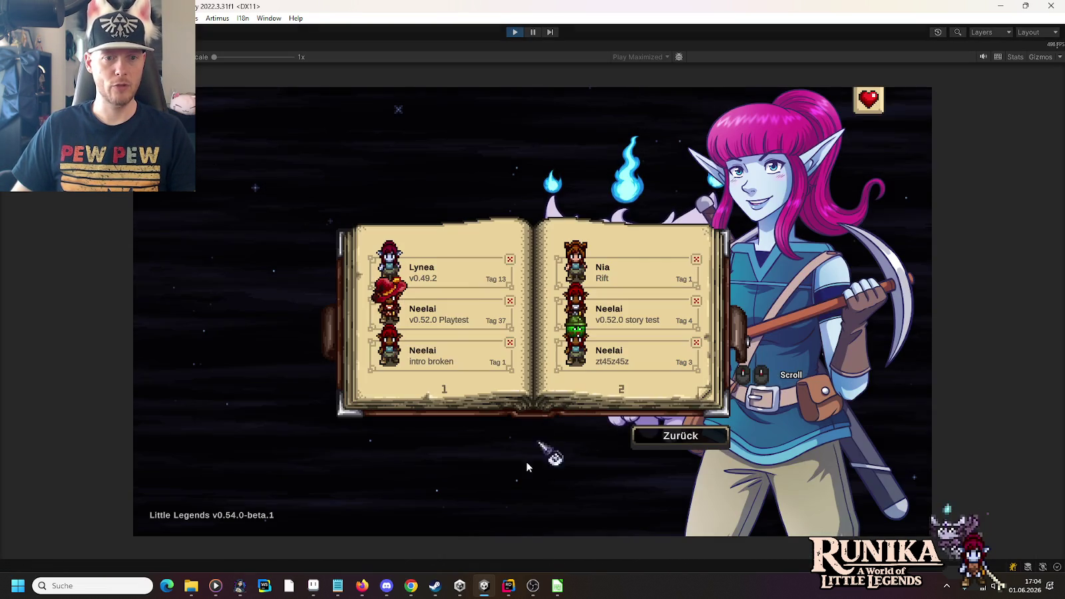
{"action": "left_click", "coordinate": [436, 268]}
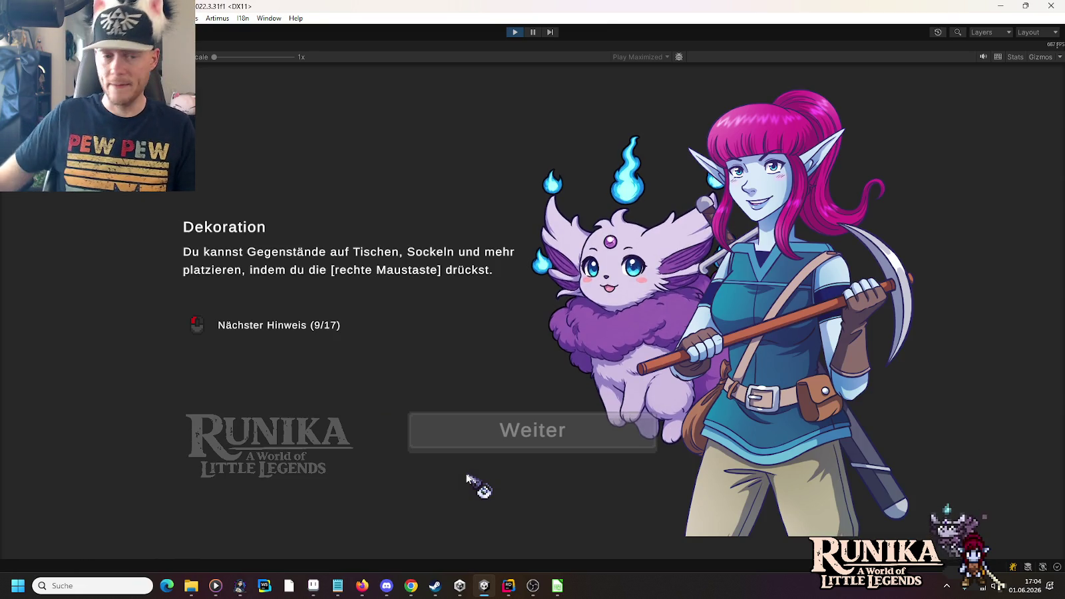
{"action": "left_click", "coordinate": [476, 443]}
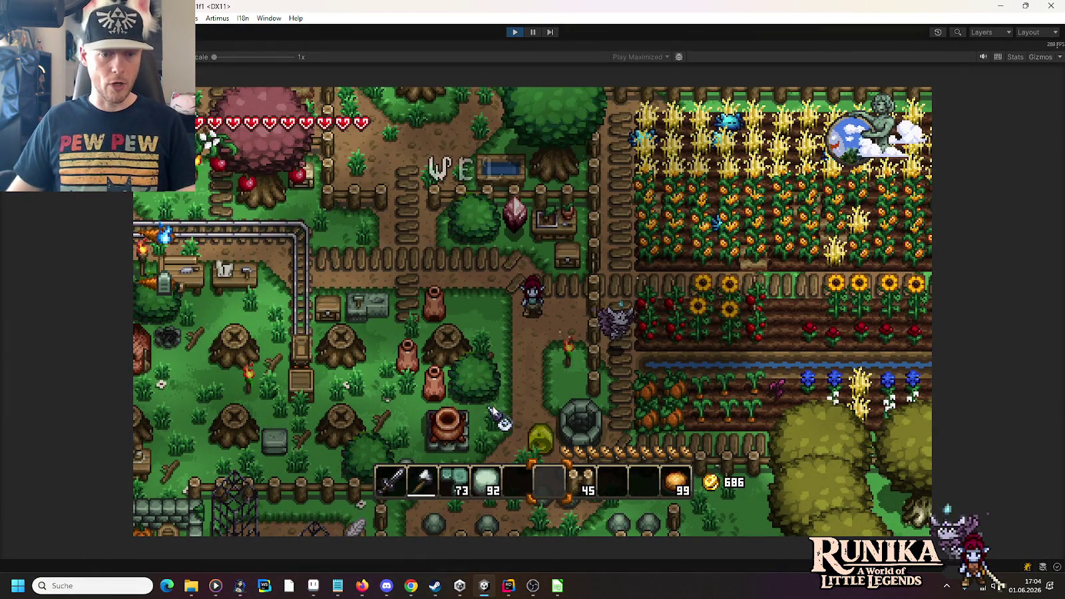
- Lay stone floor tiles around the character near the farm, then walk up-left into the forest
{"action": "key", "text": "3"}
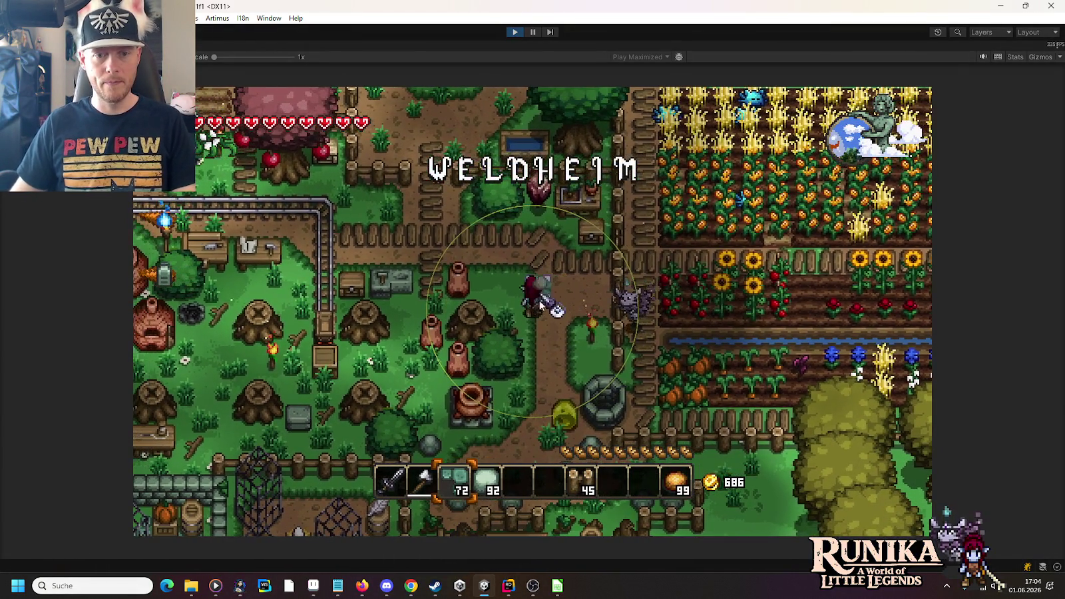
{"action": "mouse_move", "coordinate": [543, 289]}
{"action": "left_mouse_down"}
{"action": "mouse_move", "coordinate": [559, 373]}
{"action": "mouse_move", "coordinate": [585, 312]}
{"action": "mouse_move", "coordinate": [504, 293]}
{"action": "mouse_move", "coordinate": [482, 264]}
{"action": "mouse_move", "coordinate": [503, 256]}
{"action": "left_mouse_up"}
{"action": "key", "text": "w"}
{"action": "key", "text": "d"}
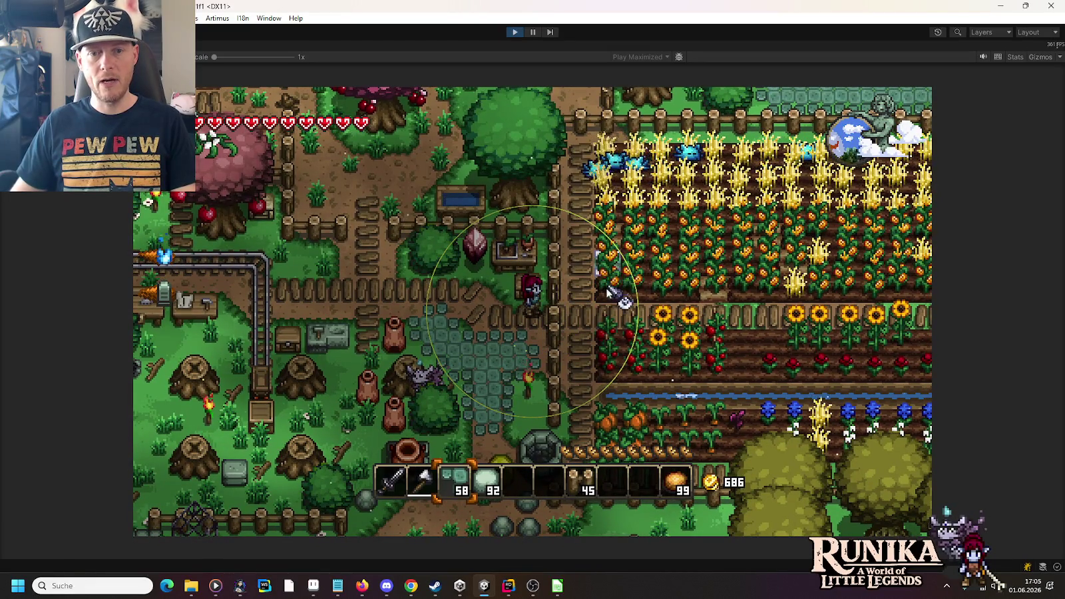
{"action": "key", "text": "a"}
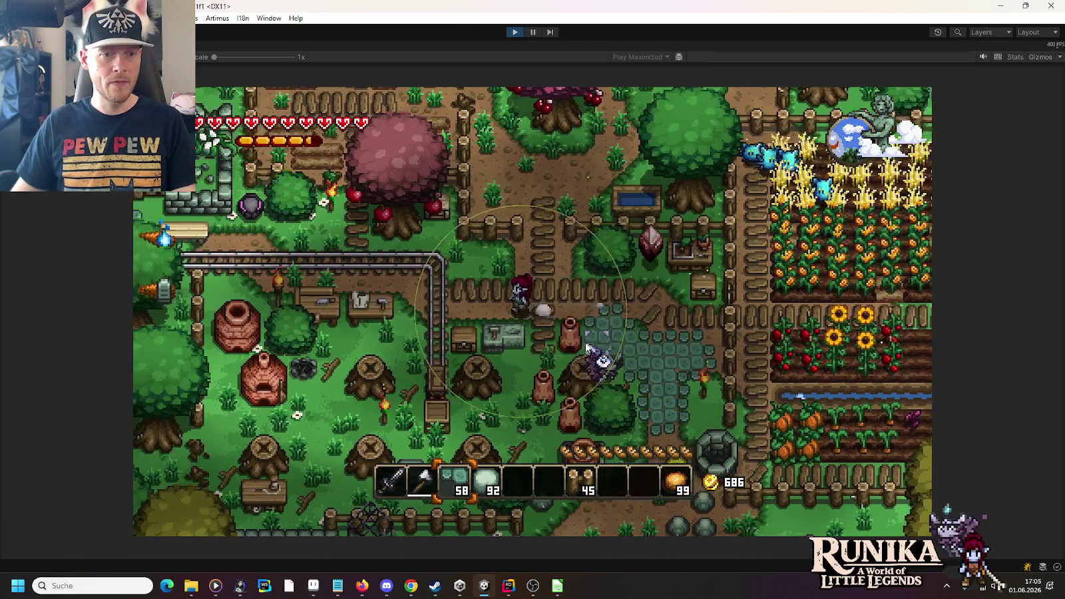
{"action": "key", "text": "w"}
{"action": "key", "text": "w"}
{"action": "key", "text": "a"}
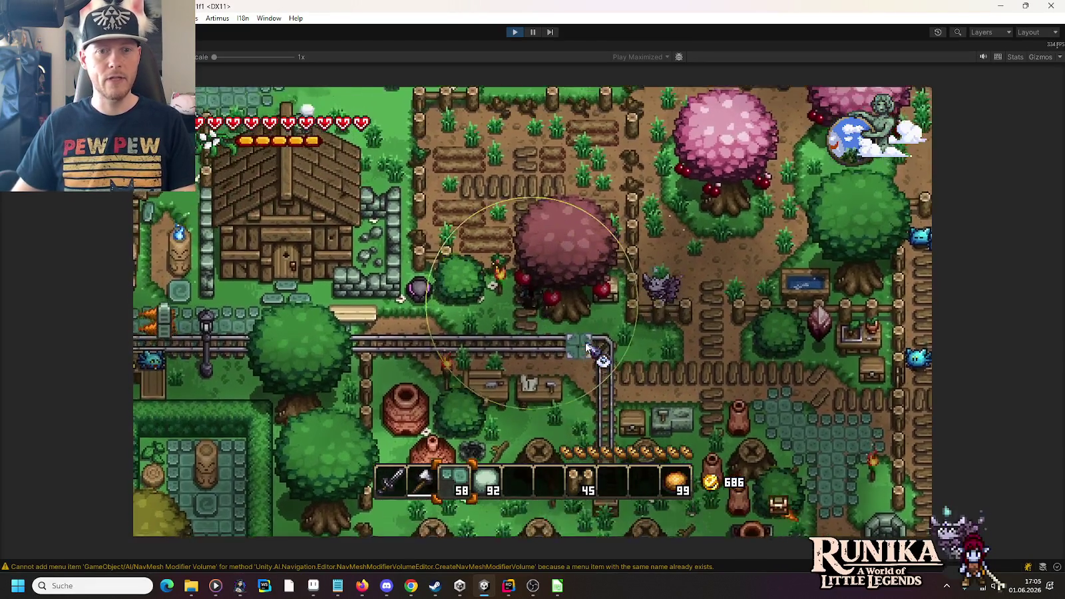
{"action": "key", "text": "w"}
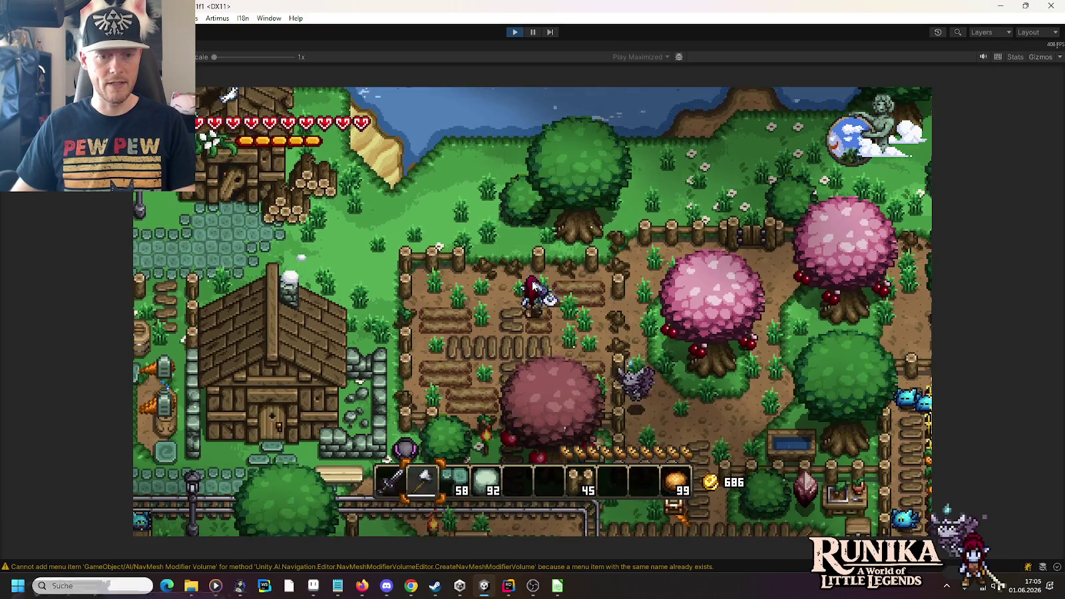
{"action": "key", "text": "w"}
{"action": "key", "text": "a"}
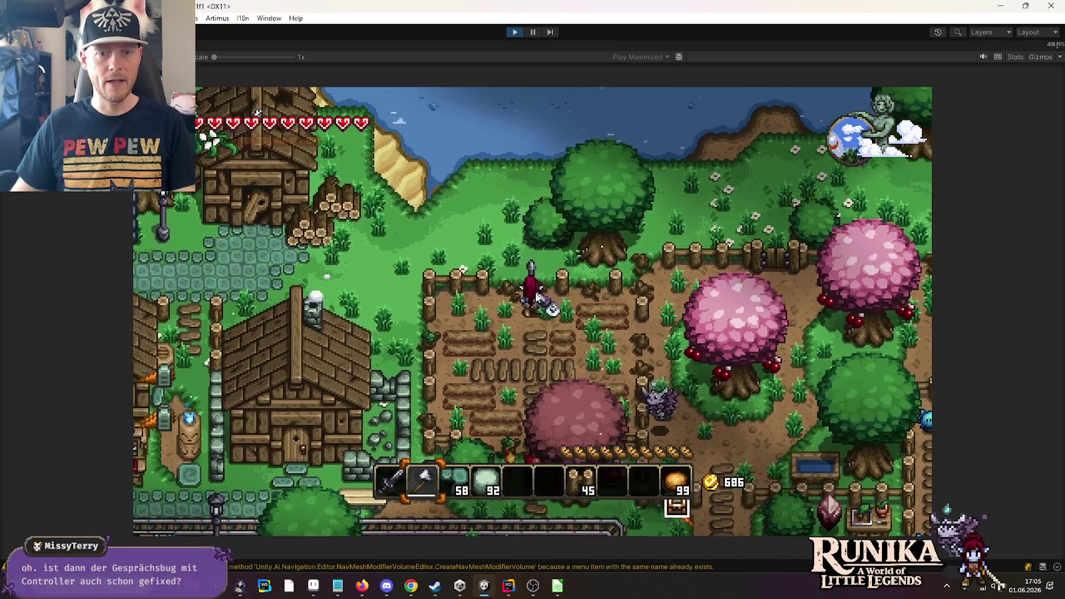
{"action": "key", "text": "w"}
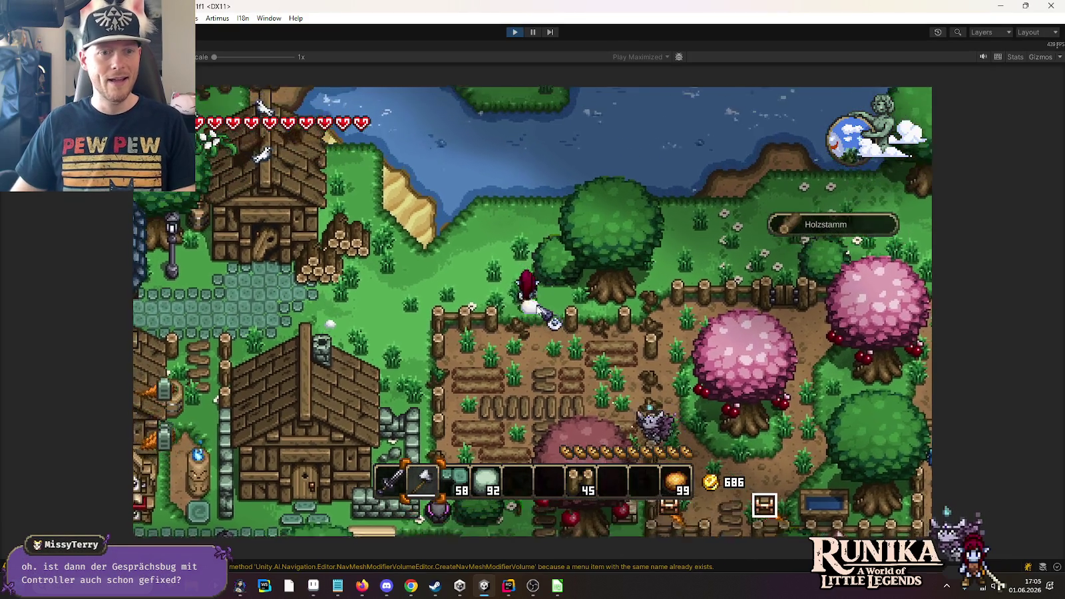
{"action": "key", "text": "w"}
{"action": "key", "text": "a"}
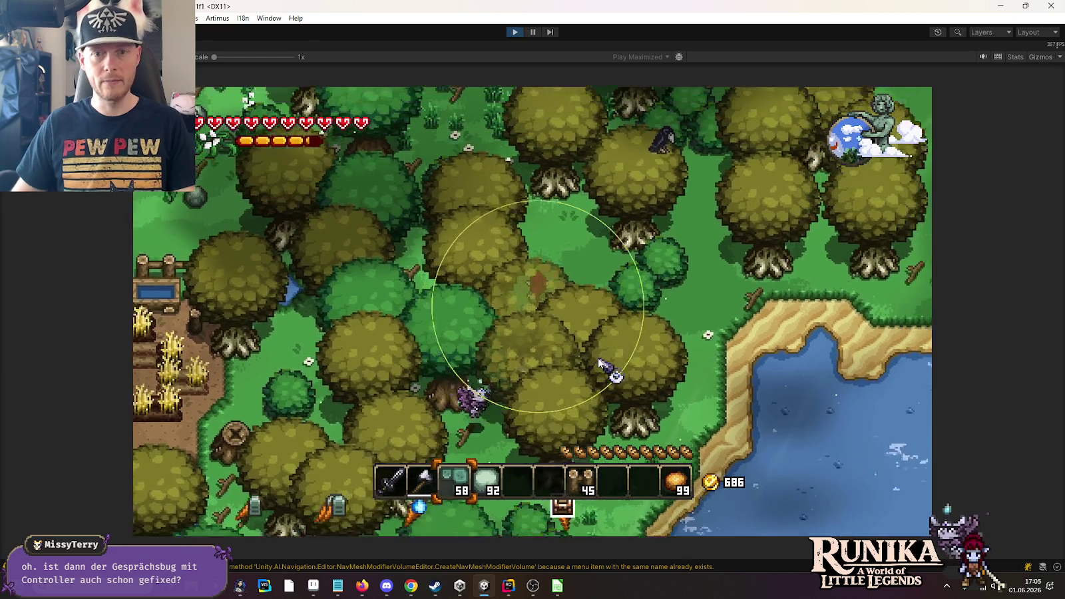
- Walk along the lakeshore and east through the forest, laying a block of stone tiles there
{"action": "key", "text": "d"}
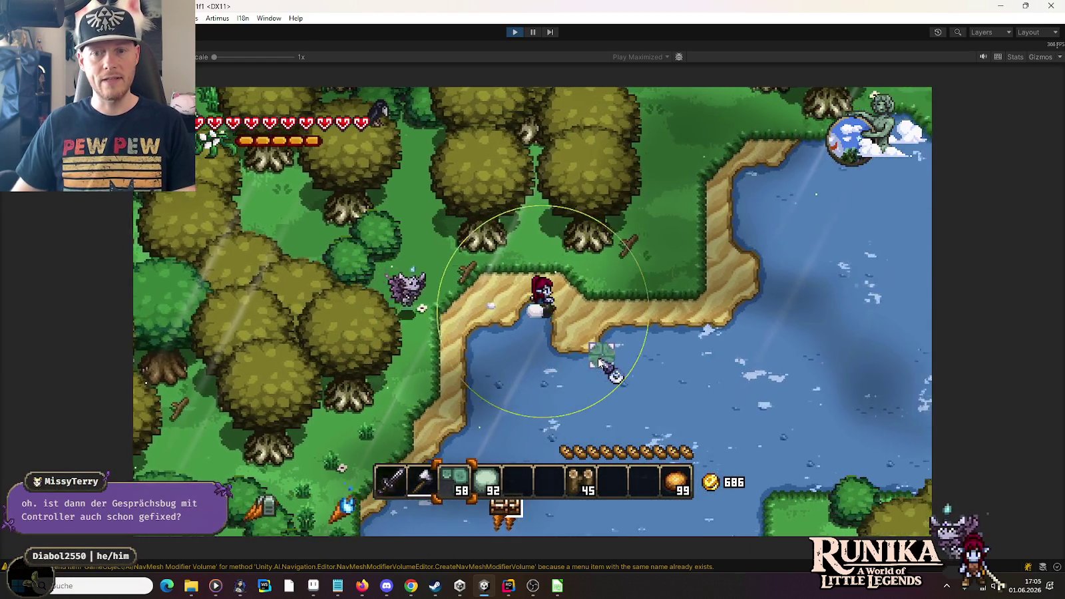
{"action": "key", "text": "s"}
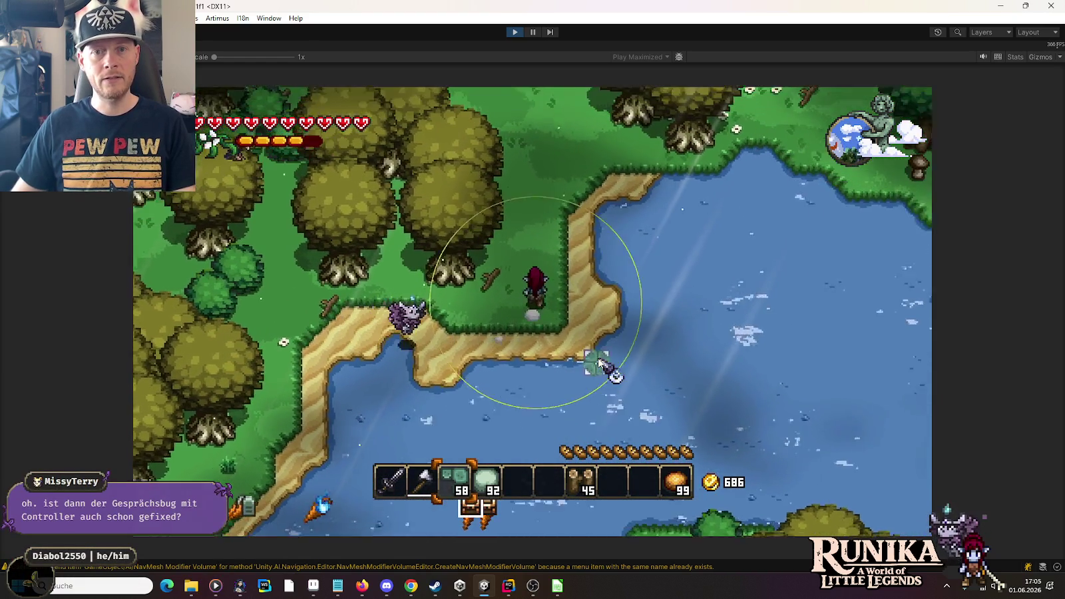
{"action": "key", "text": "w"}
{"action": "key", "text": "d"}
{"action": "key", "text": "w"}
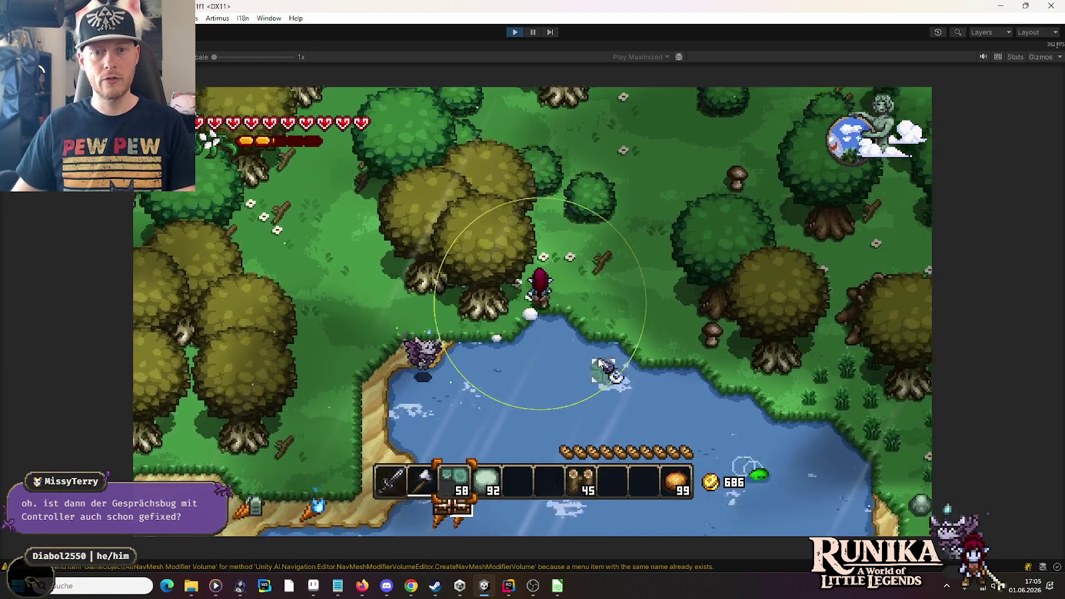
{"action": "key", "text": "d"}
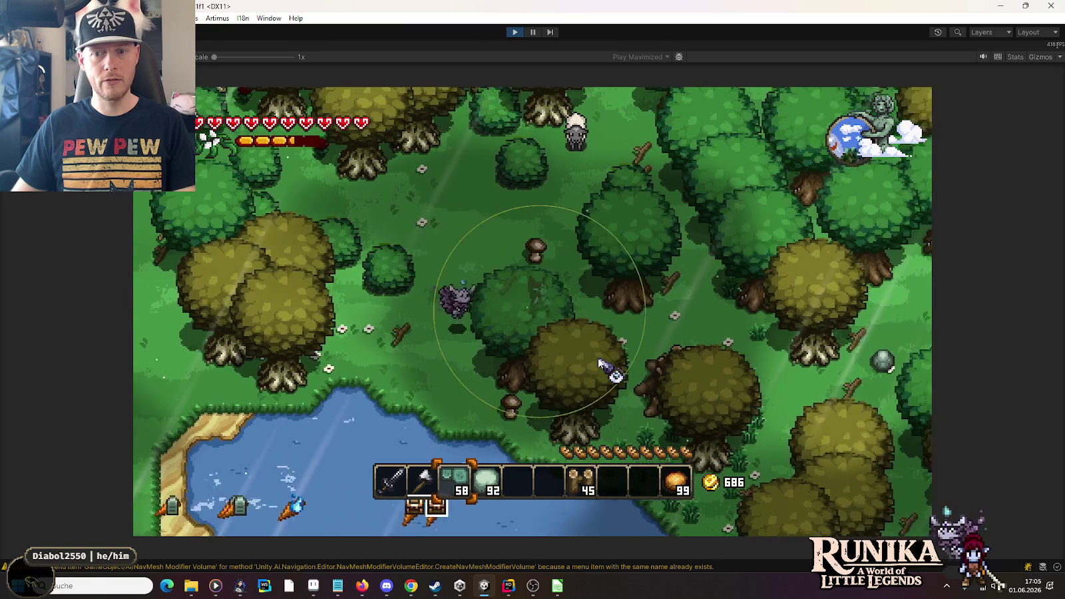
{"action": "key", "text": "s"}
{"action": "key", "text": "d"}
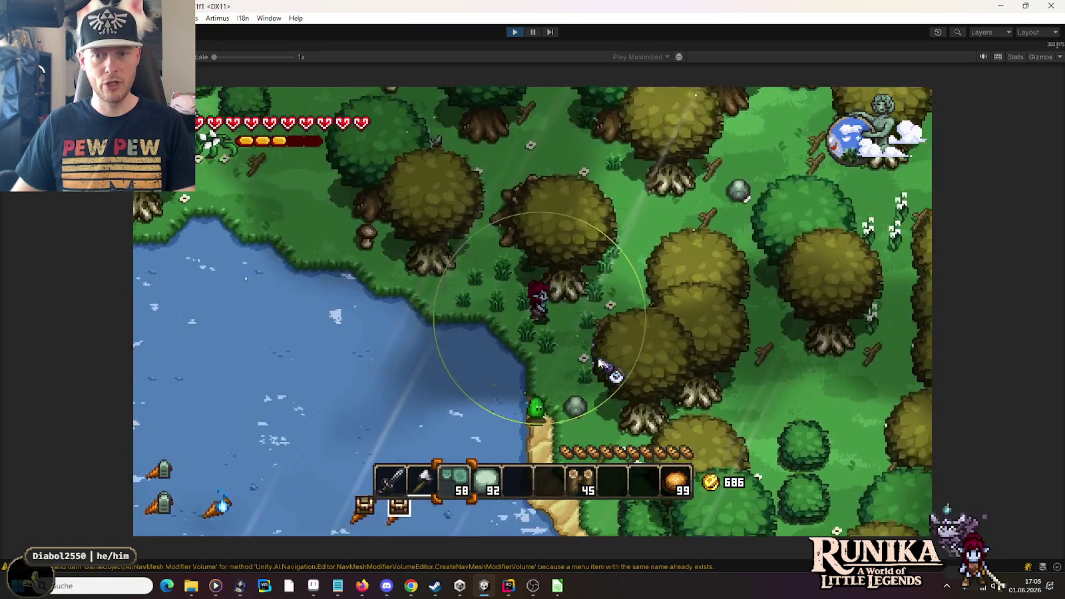
{"action": "key", "text": "d"}
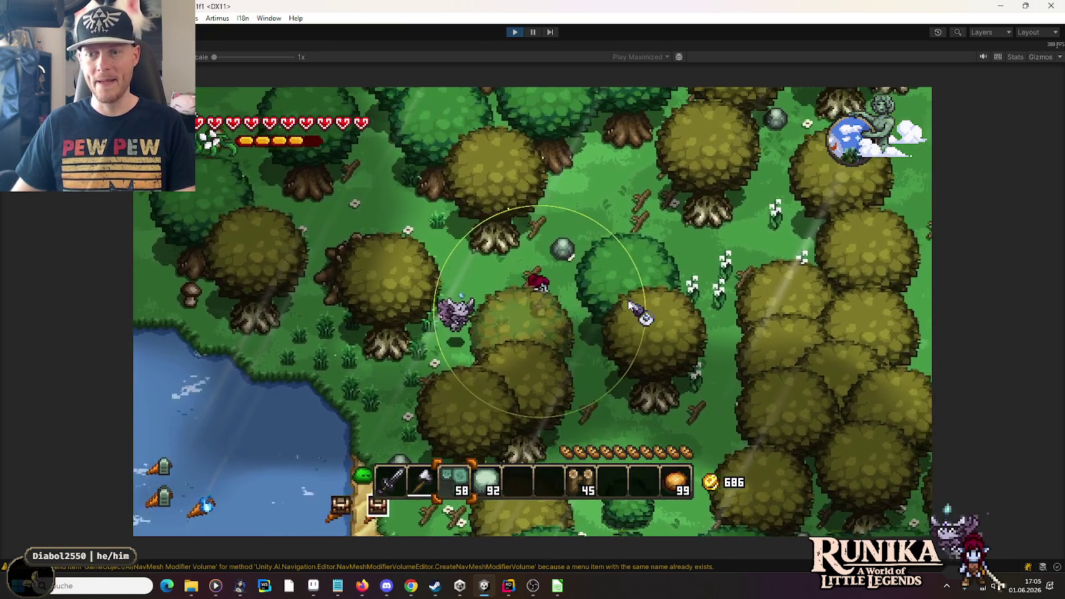
{"action": "key", "text": "w"}
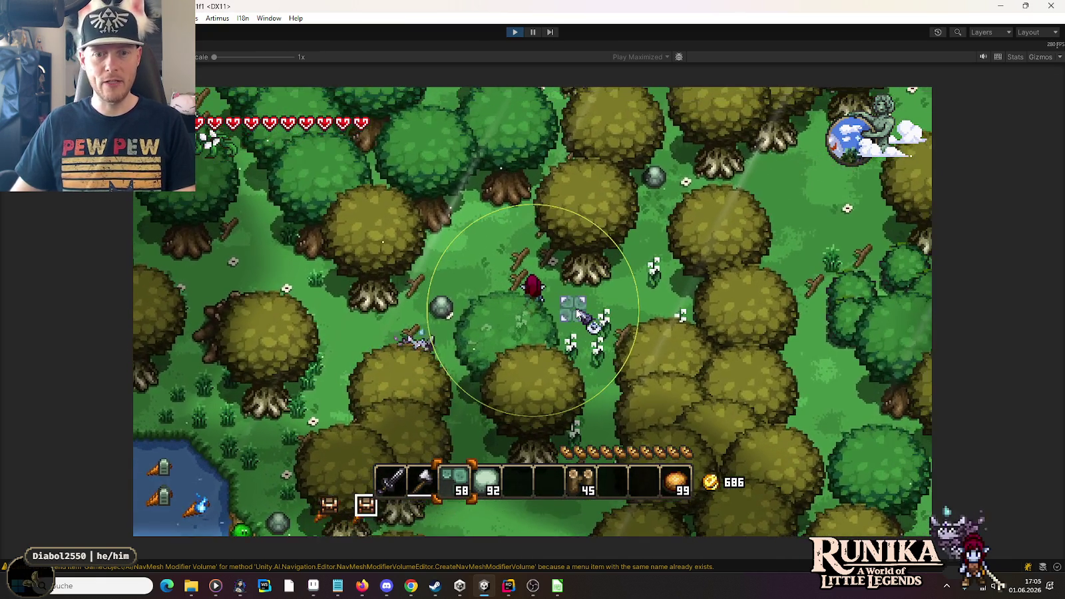
{"action": "mouse_move", "coordinate": [578, 313]}
{"action": "left_mouse_down"}
{"action": "mouse_move", "coordinate": [575, 333]}
{"action": "mouse_move", "coordinate": [602, 359]}
{"action": "mouse_move", "coordinate": [595, 333]}
{"action": "mouse_move", "coordinate": [582, 359]}
{"action": "mouse_move", "coordinate": [568, 352]}
{"action": "left_mouse_up"}
- Extend the forest stone path south and north, then stop play mode
{"action": "key", "text": "s"}
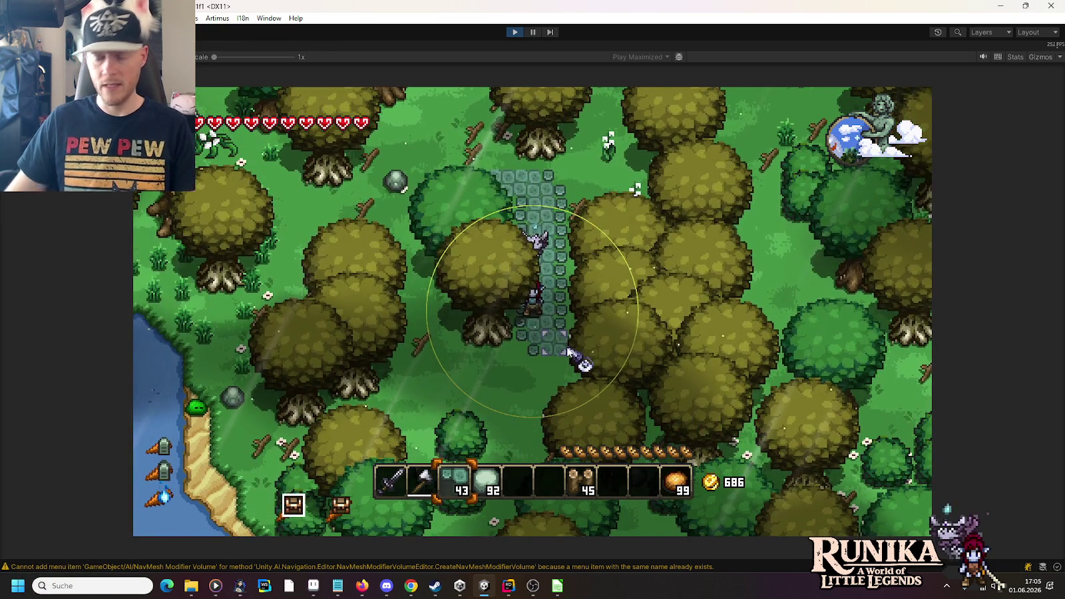
{"action": "key", "text": "s"}
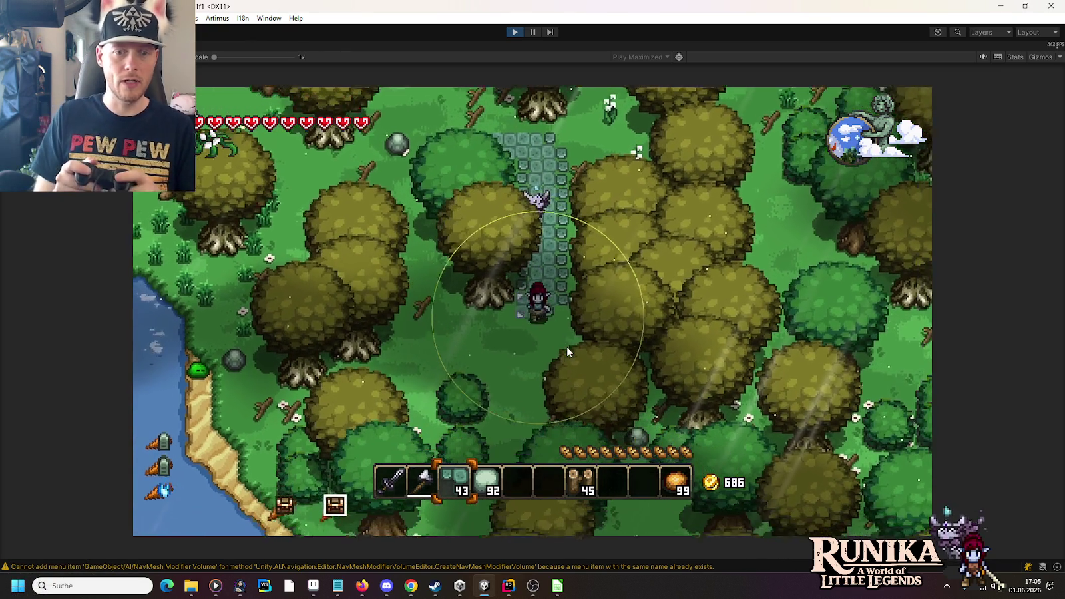
{"action": "key", "text": "d"}
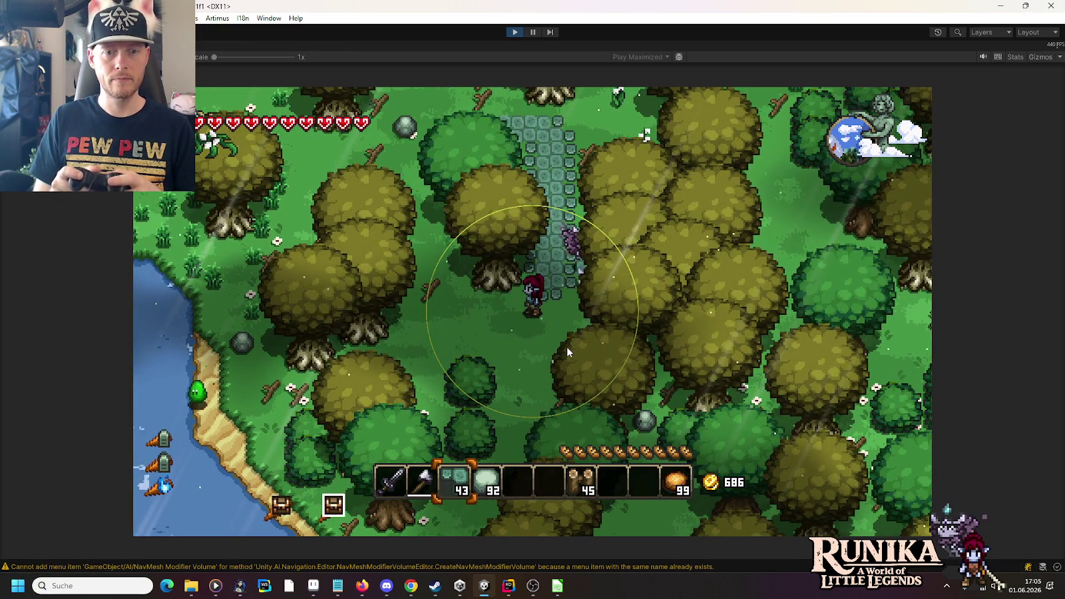
{"action": "key", "text": "s"}
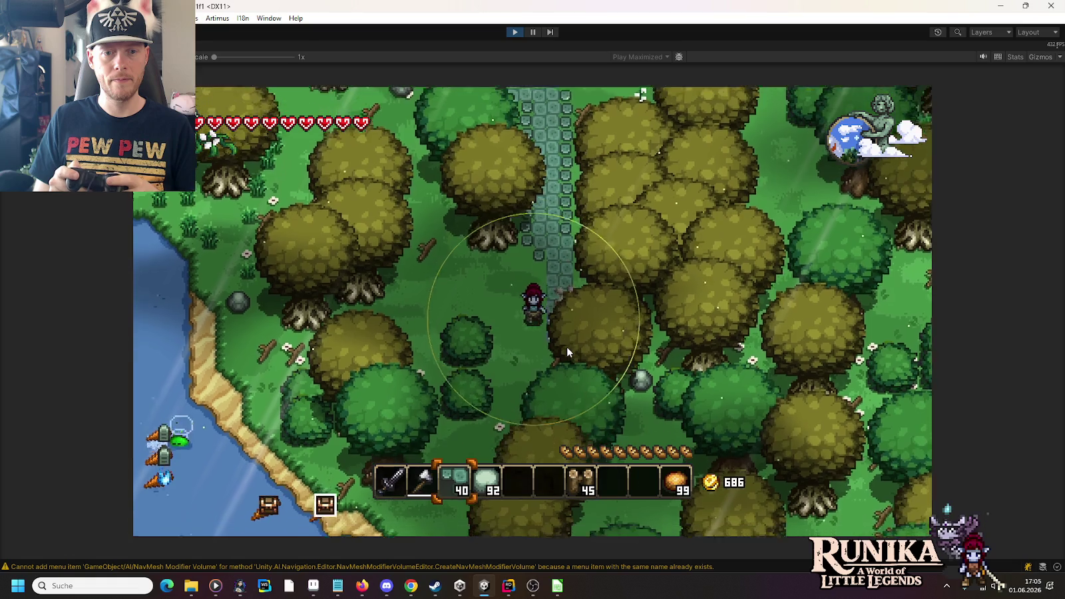
{"action": "key", "text": "w"}
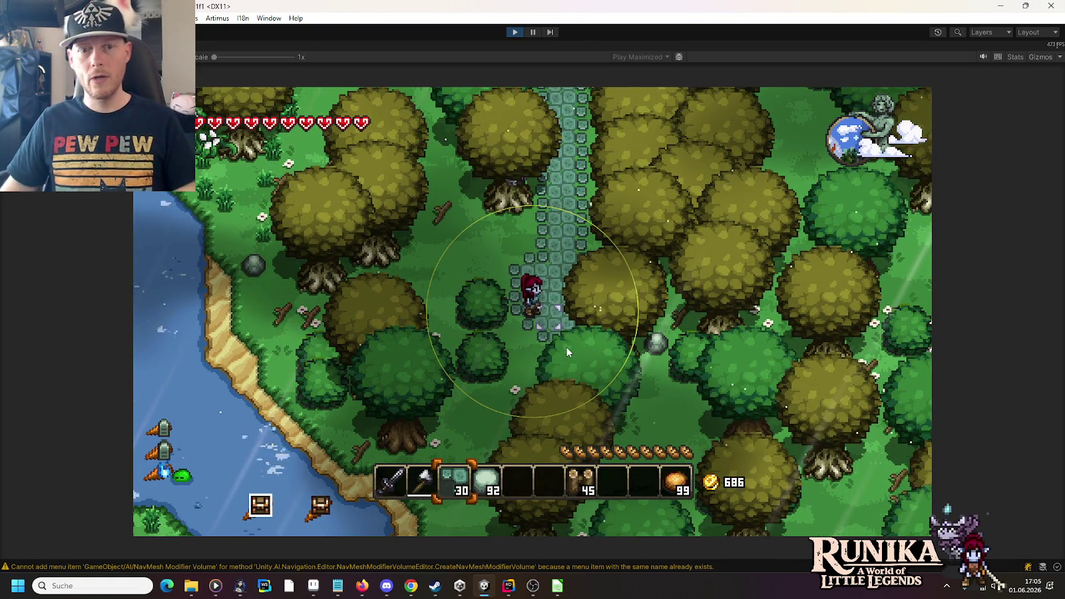
{"action": "left_click", "coordinate": [513, 34]}
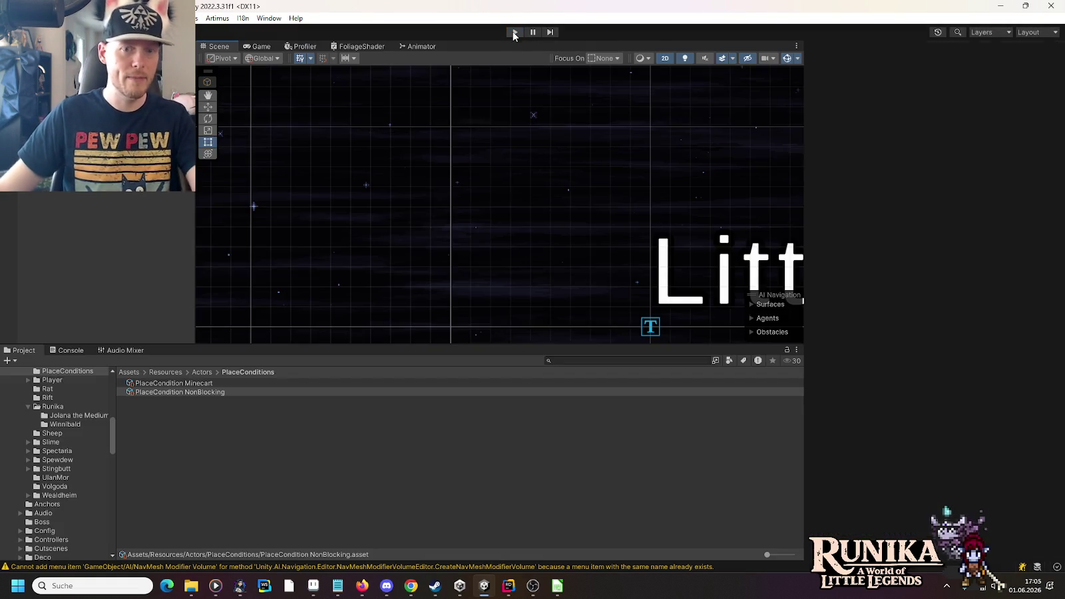
- Back in Rider's placement code, show the project tree and bring up the root's Git actions
{"action": "left_click", "coordinate": [509, 585]}
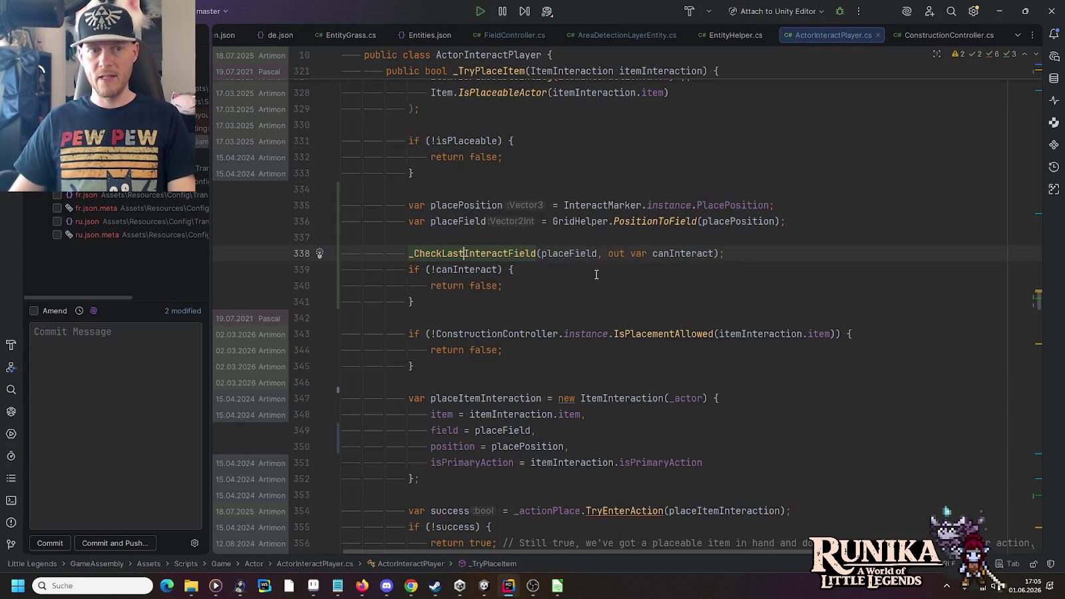
{"action": "left_click", "coordinate": [491, 587]}
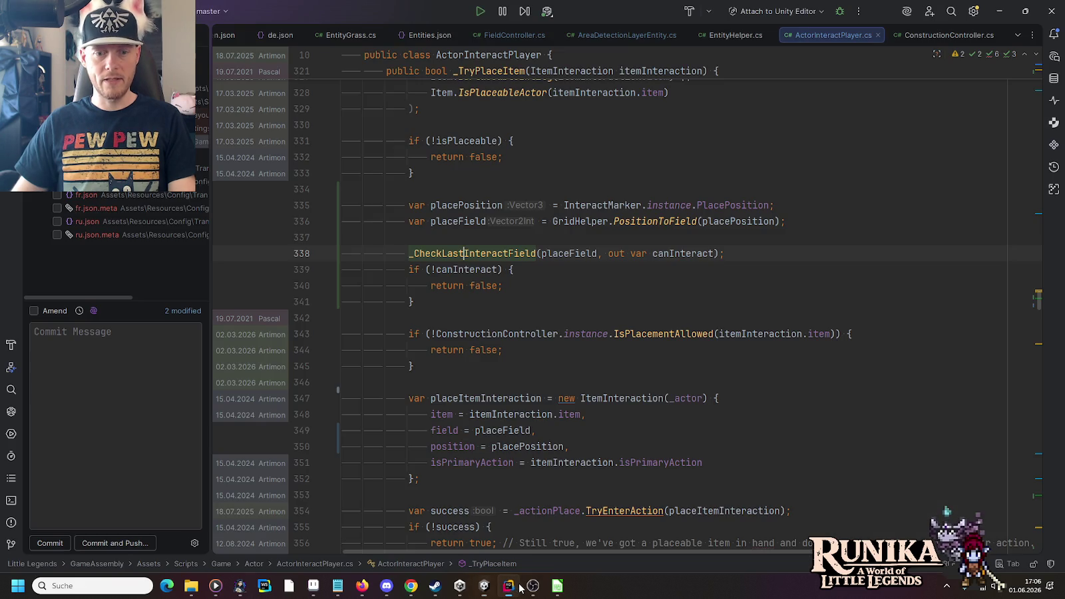
{"action": "left_click", "coordinate": [518, 587]}
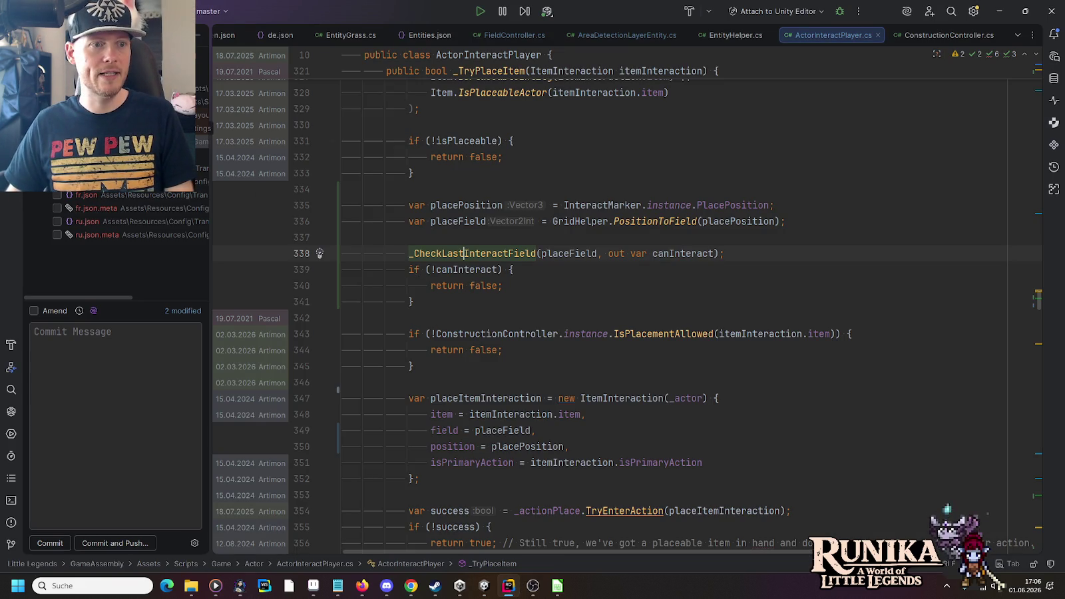
{"action": "key", "text": "alt+1"}
{"action": "right_click", "coordinate": [76, 52]}
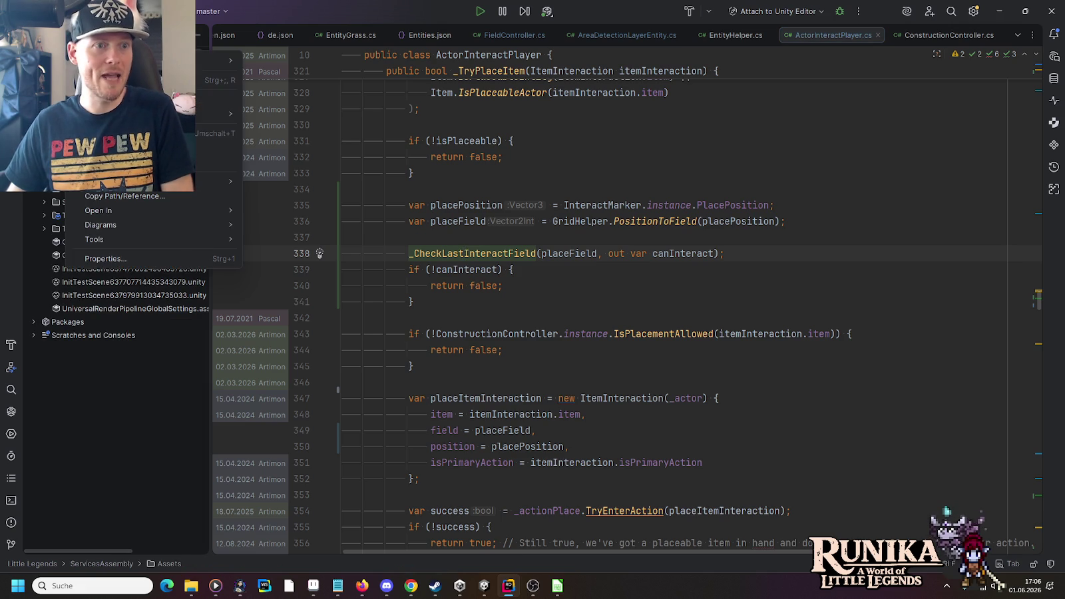
- Start a commit from the Git menu and open the ActorInteractPlayer.cs side-by-side diff
{"action": "mouse_move", "coordinate": [228, 112]}
{"action": "left_click", "coordinate": [274, 114]}
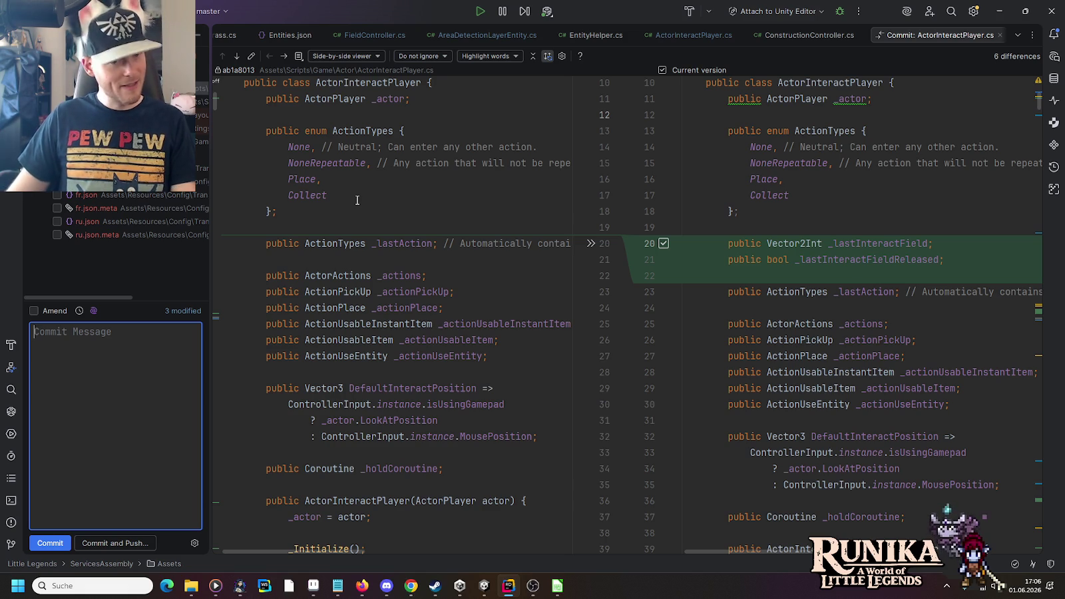
{"action": "left_click", "coordinate": [203, 88]}
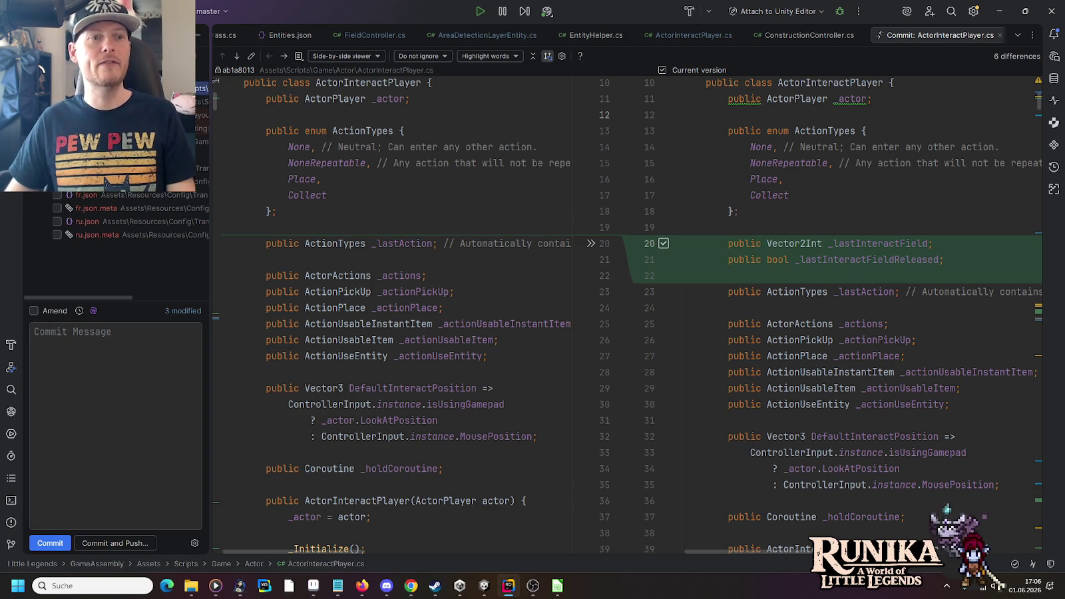
- Step through the ActorInteractPlayer.cs, AreaDetectionLayerEntity.cs and default-2022.dwlt changes
{"action": "left_click", "coordinate": [239, 54]}
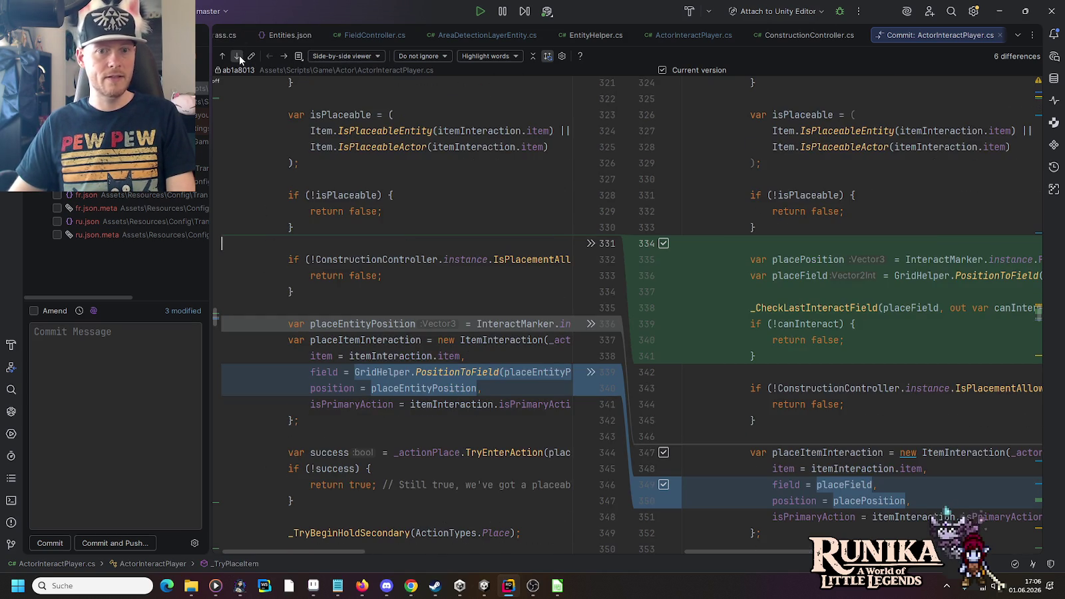
{"action": "left_click", "coordinate": [239, 57]}
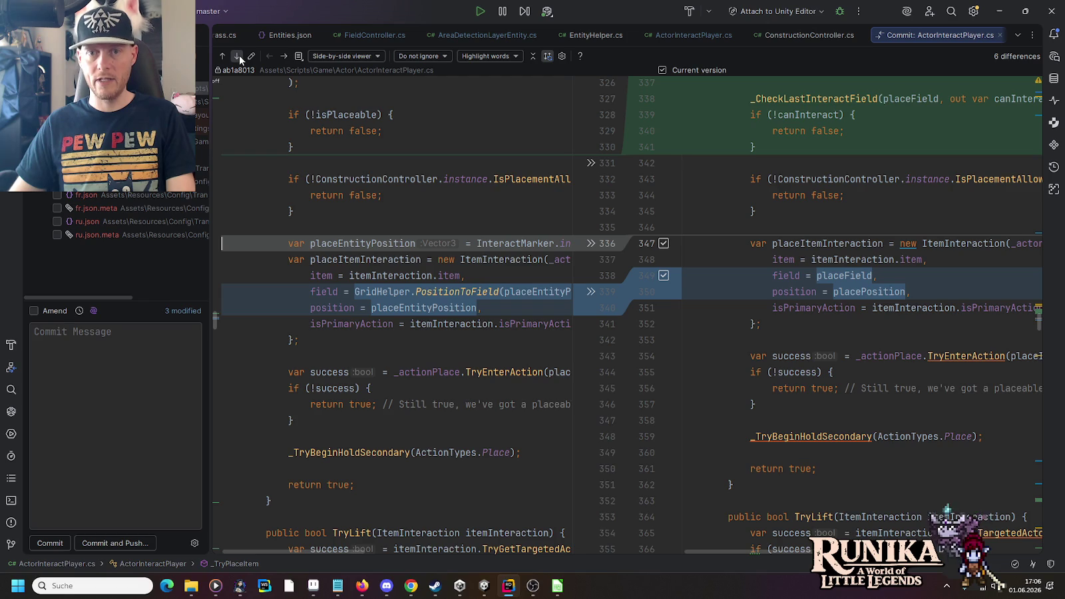
{"action": "left_click", "coordinate": [239, 57]}
{"action": "left_click", "coordinate": [239, 54]}
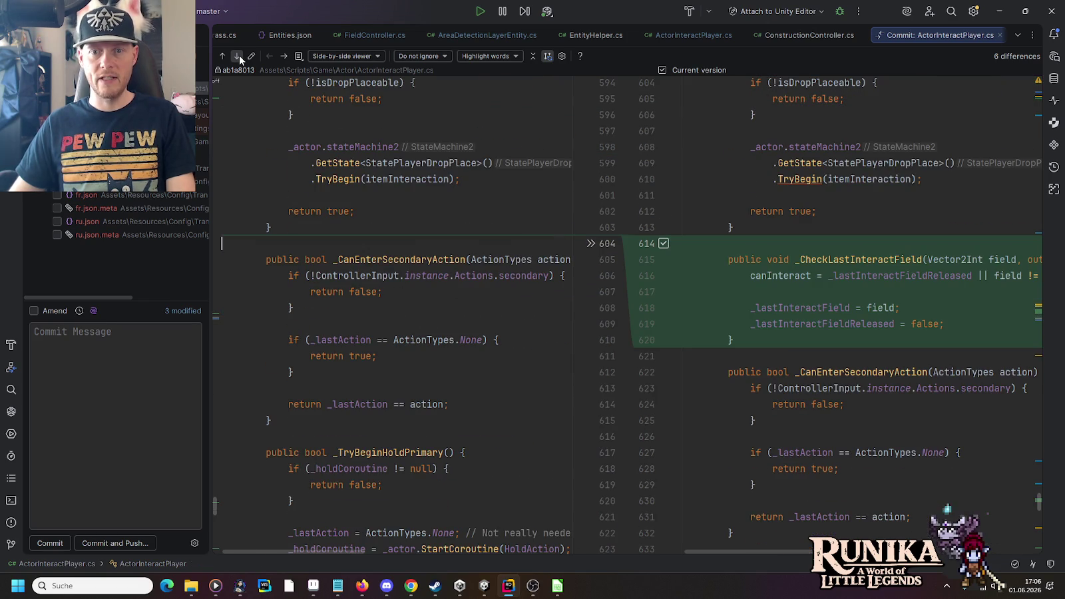
{"action": "left_click", "coordinate": [239, 54]}
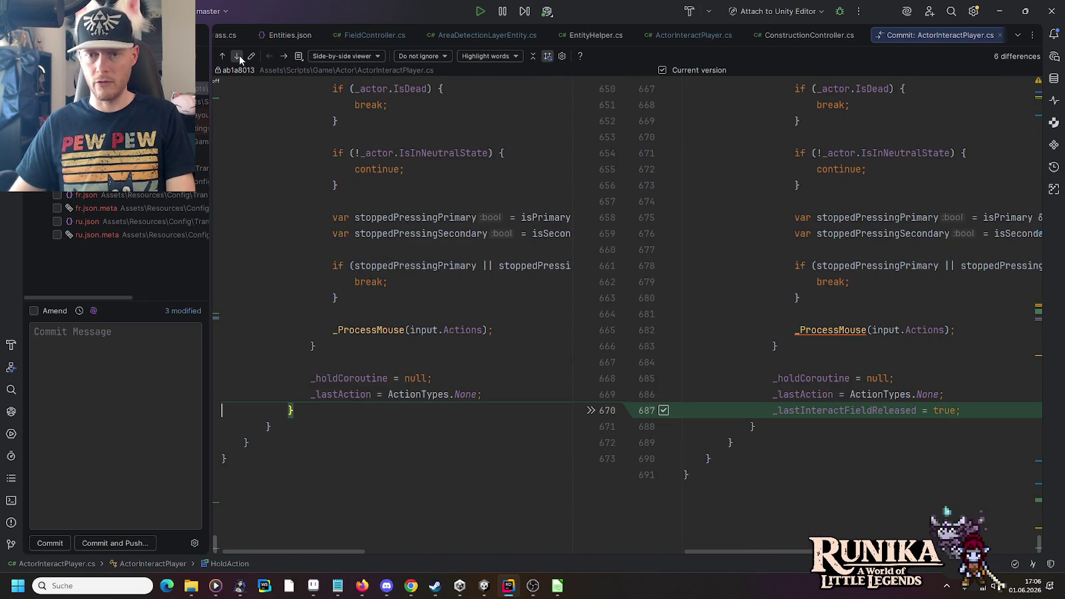
{"action": "left_click", "coordinate": [239, 57]}
{"action": "left_click", "coordinate": [239, 56]}
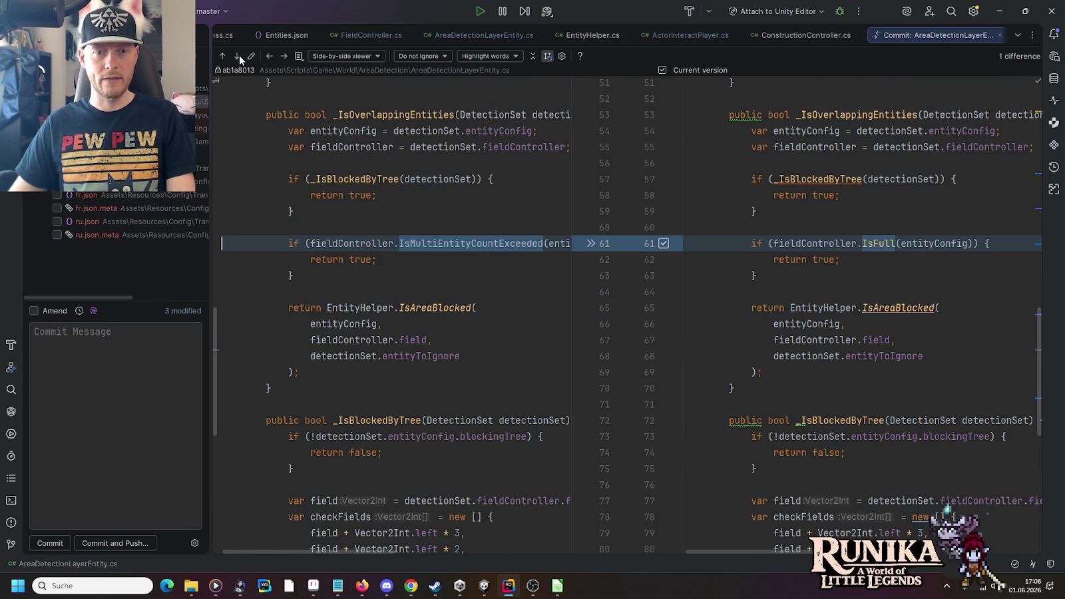
{"action": "left_click", "coordinate": [238, 57]}
{"action": "left_click", "coordinate": [239, 57]}
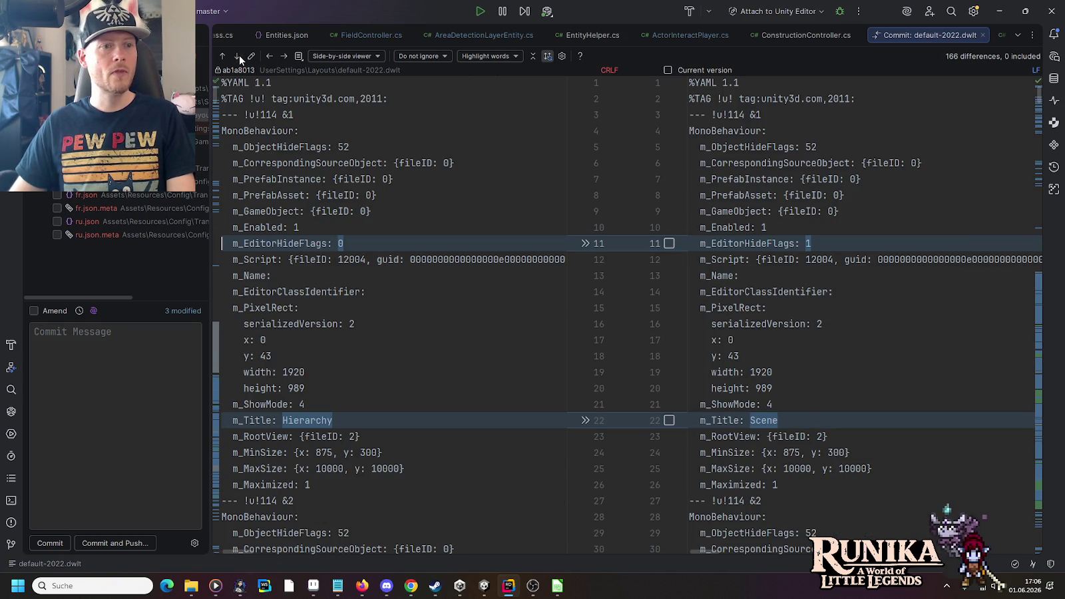
- Review the FieldController.cs changes, including IsMultiEntityCountExceeded, then bring Unity to the front
{"action": "left_click", "coordinate": [280, 55]}
{"action": "left_click", "coordinate": [279, 55]}
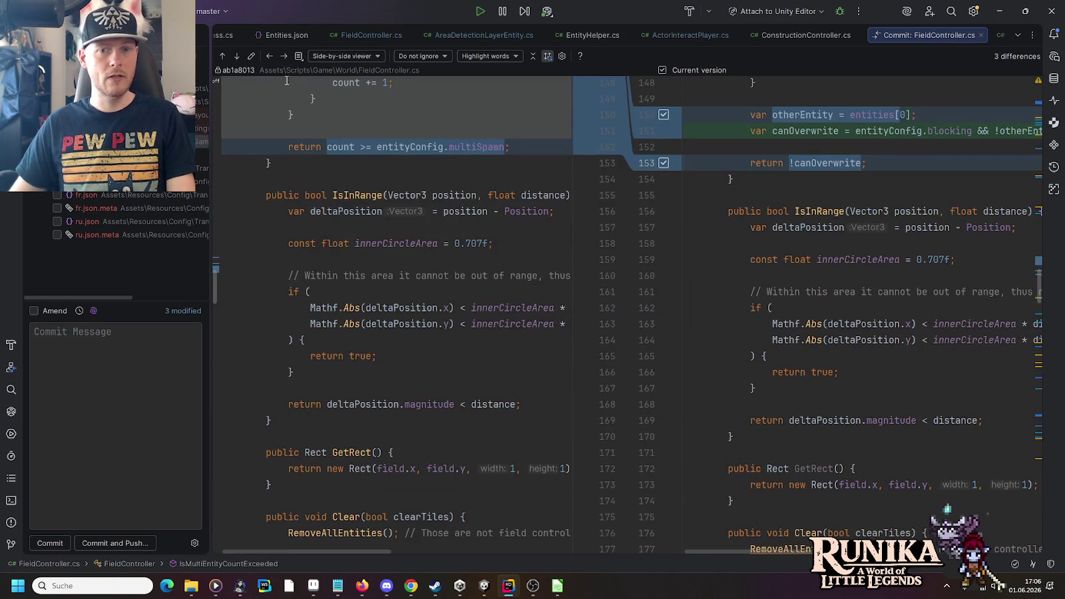
{"action": "left_click", "coordinate": [223, 55]}
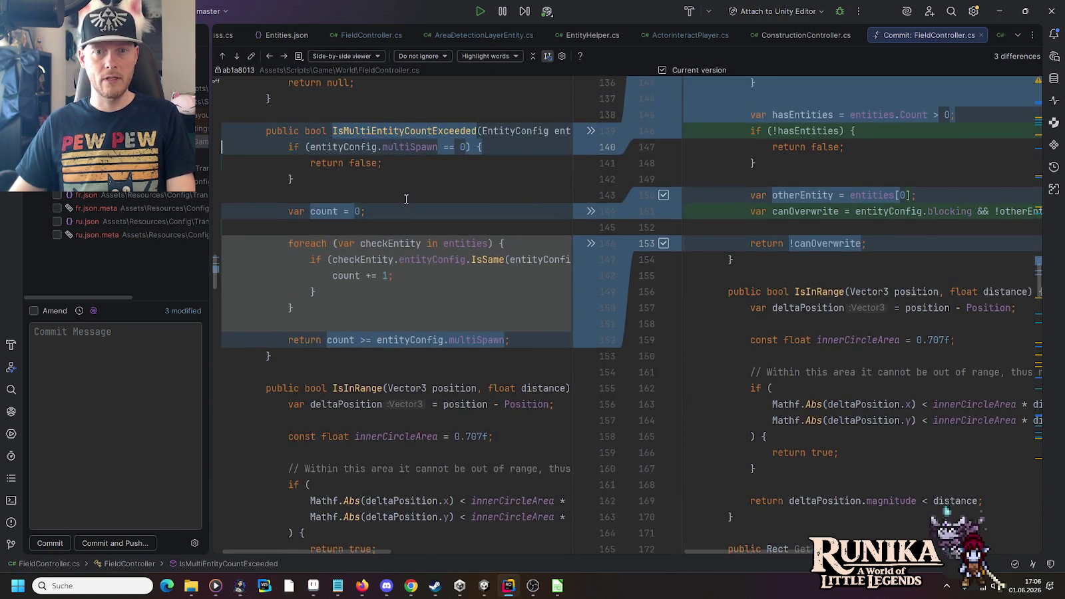
{"action": "scroll", "coordinate": [406, 198], "scroll_direction": "up", "scroll_amount": 15}
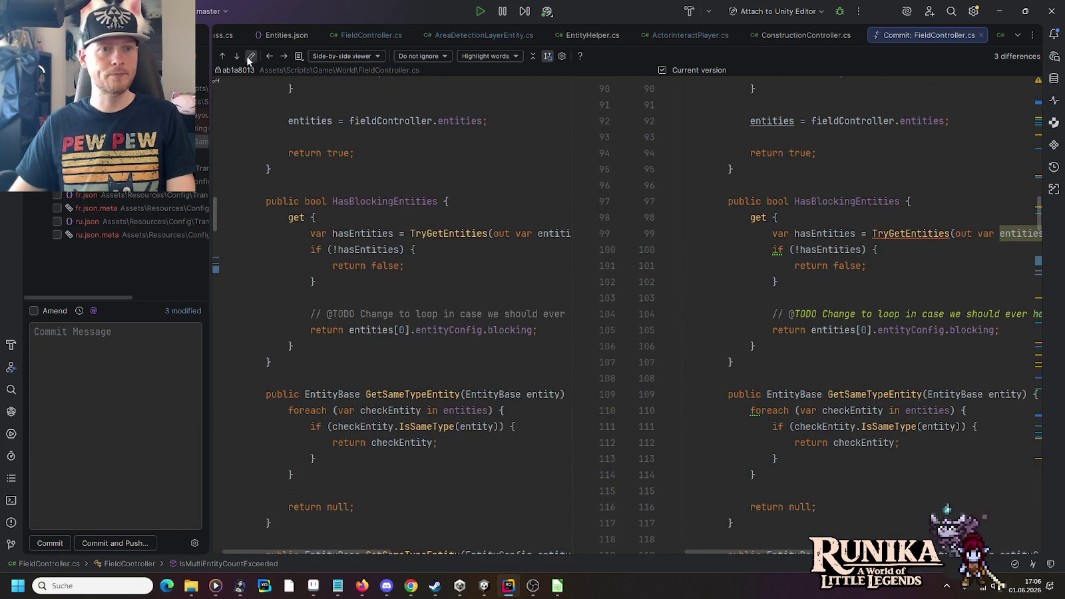
{"action": "left_click", "coordinate": [237, 56]}
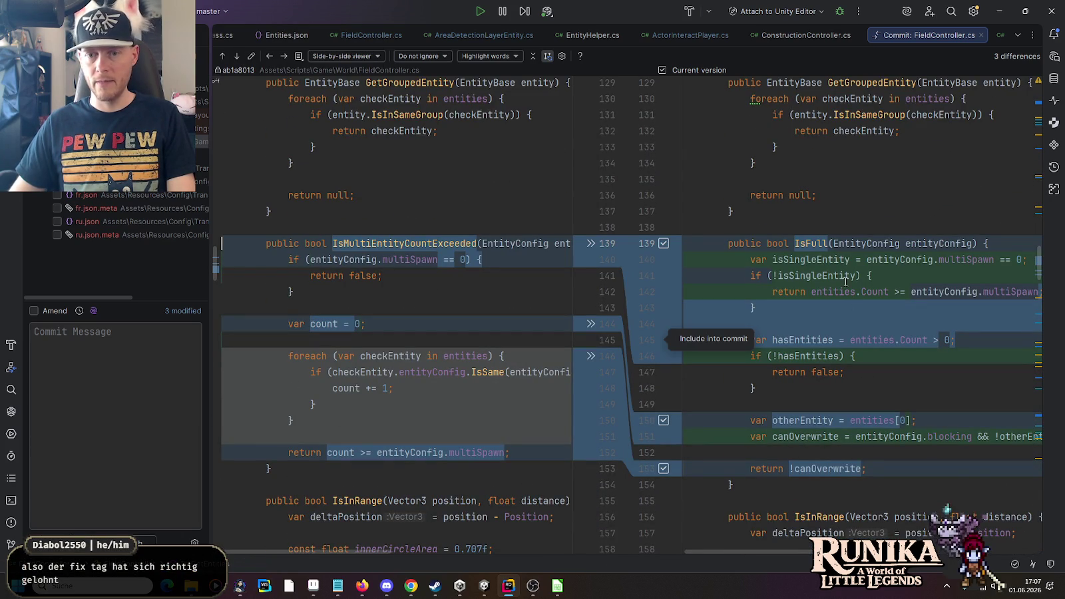
{"action": "mouse_move", "coordinate": [814, 282]}
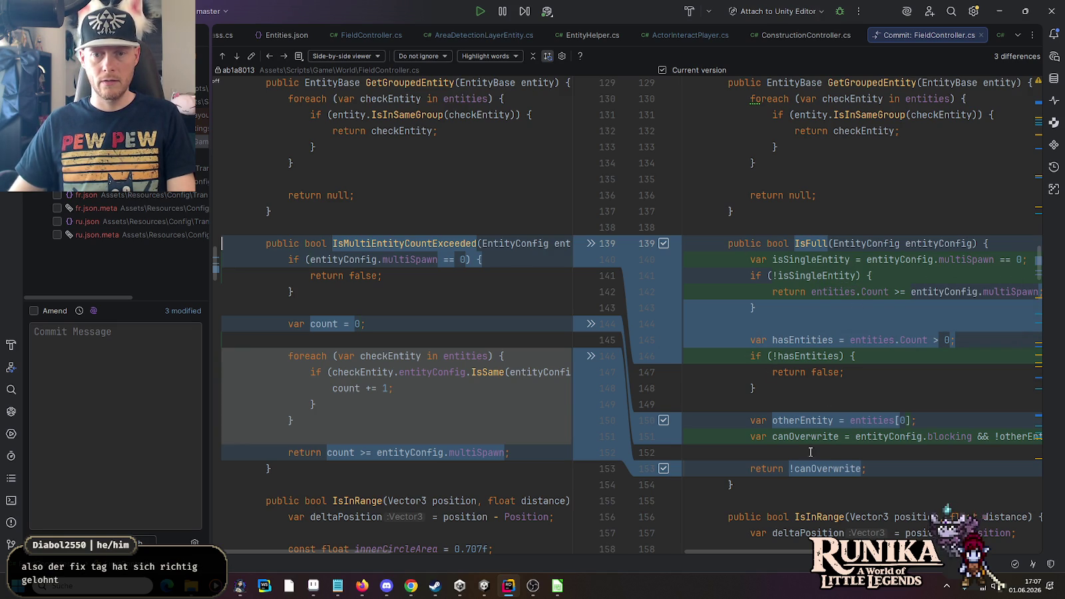
{"action": "left_click", "coordinate": [232, 59]}
{"action": "left_click", "coordinate": [233, 59]}
{"action": "left_click", "coordinate": [232, 58]}
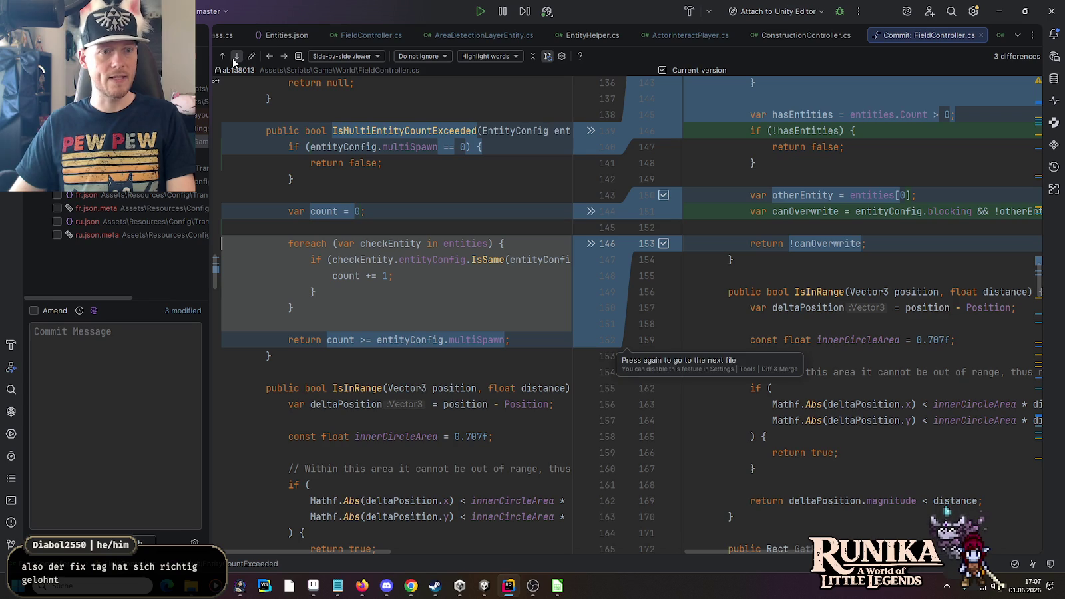
{"action": "left_click", "coordinate": [484, 585]}
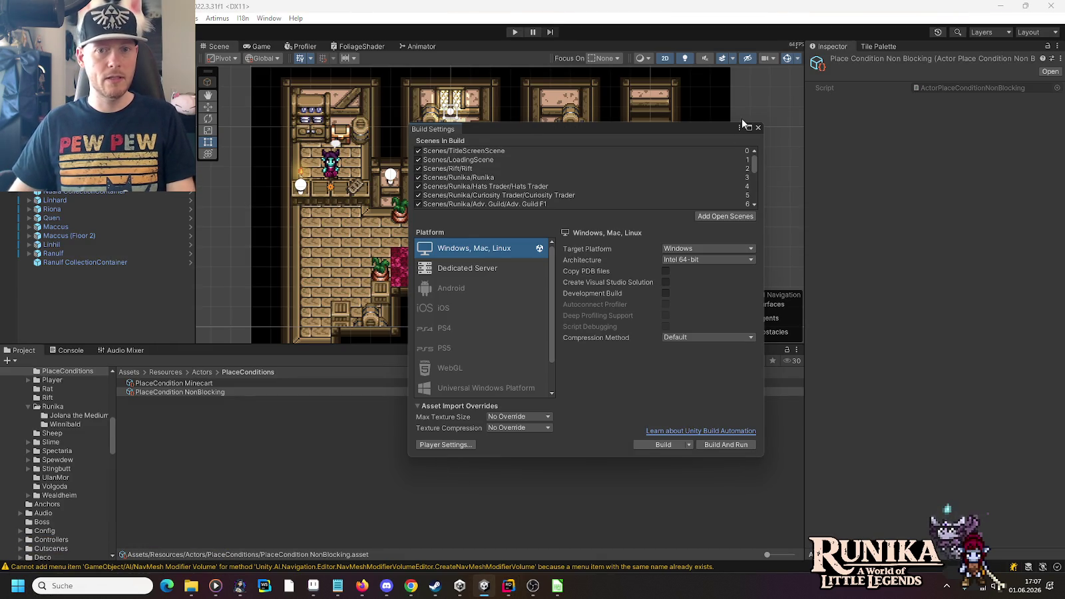
- Close Build Settings, change the Player version from 0.54.0 to 0.54.1, and return to Rider
{"action": "left_click", "coordinate": [756, 131]}
{"action": "left_click", "coordinate": [26, 18]}
{"action": "left_click", "coordinate": [87, 389]}
{"action": "left_click", "coordinate": [469, 134]}
{"action": "left_click", "coordinate": [469, 134]}
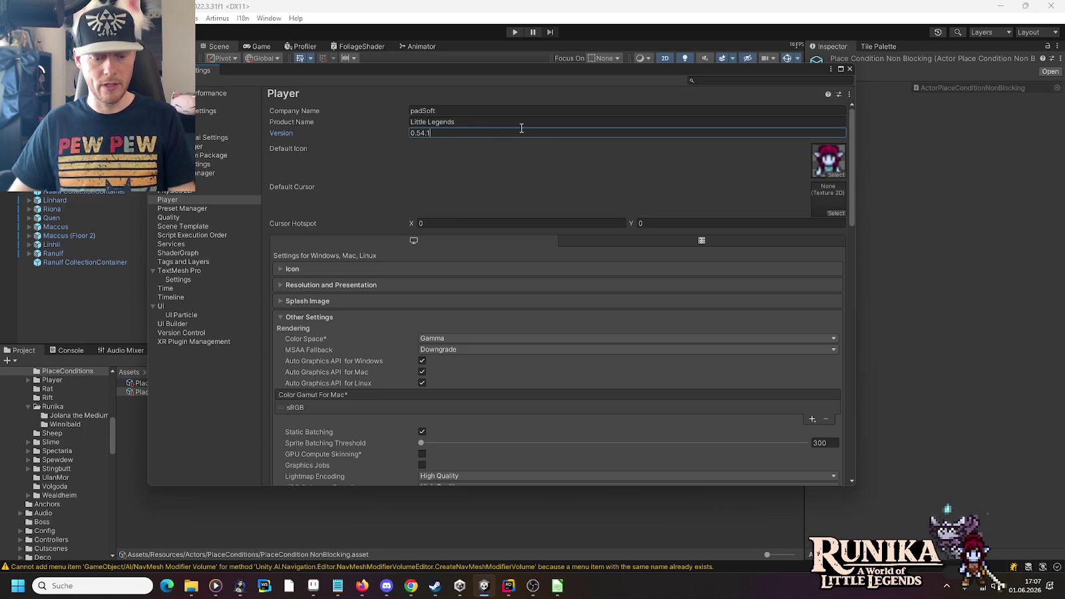
{"action": "left_click", "coordinate": [848, 68]}
{"action": "left_click", "coordinate": [508, 585]}
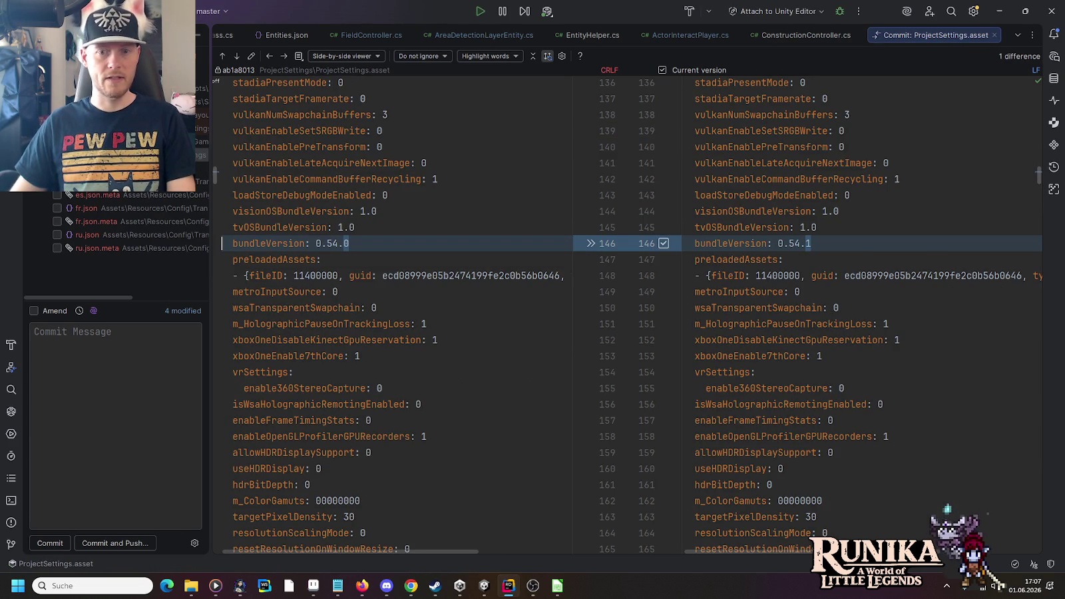
- Commit with the message 'Fixes non-blocking stackable placement bug and adds placement-hold-repeat lock.'
{"action": "left_click", "coordinate": [90, 356]}
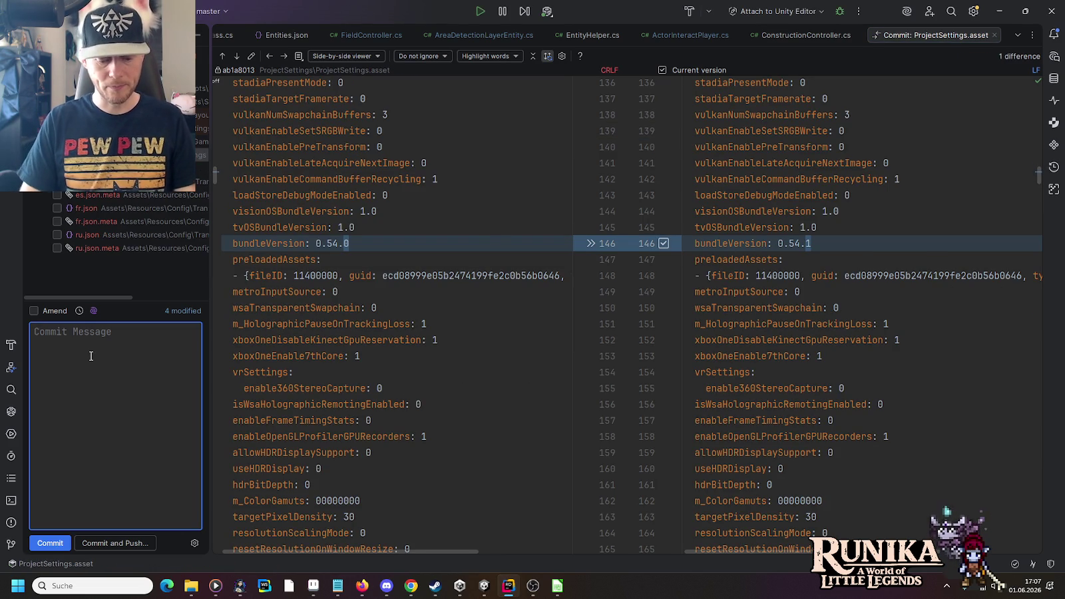
{"action": "type", "text": "Fixes"}
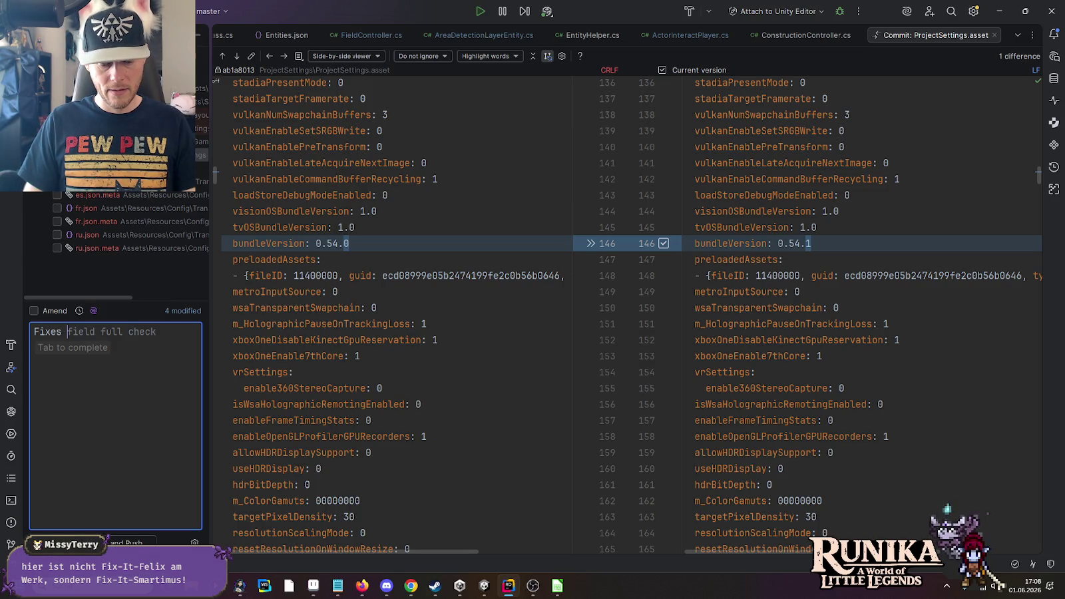
{"action": "type", "text": "non-bloc"}
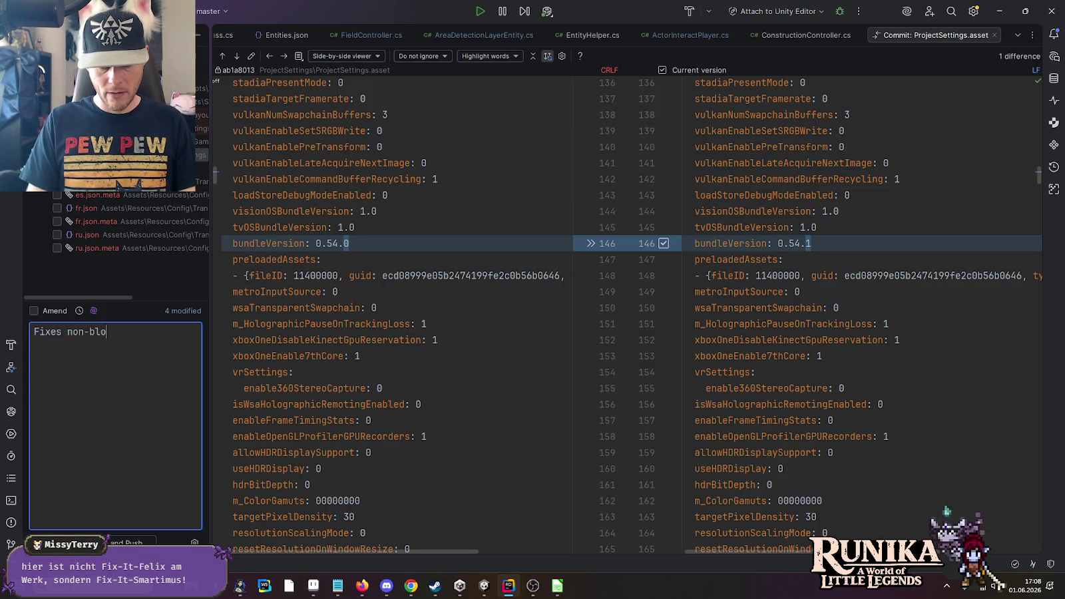
{"action": "type", "text": "king st"}
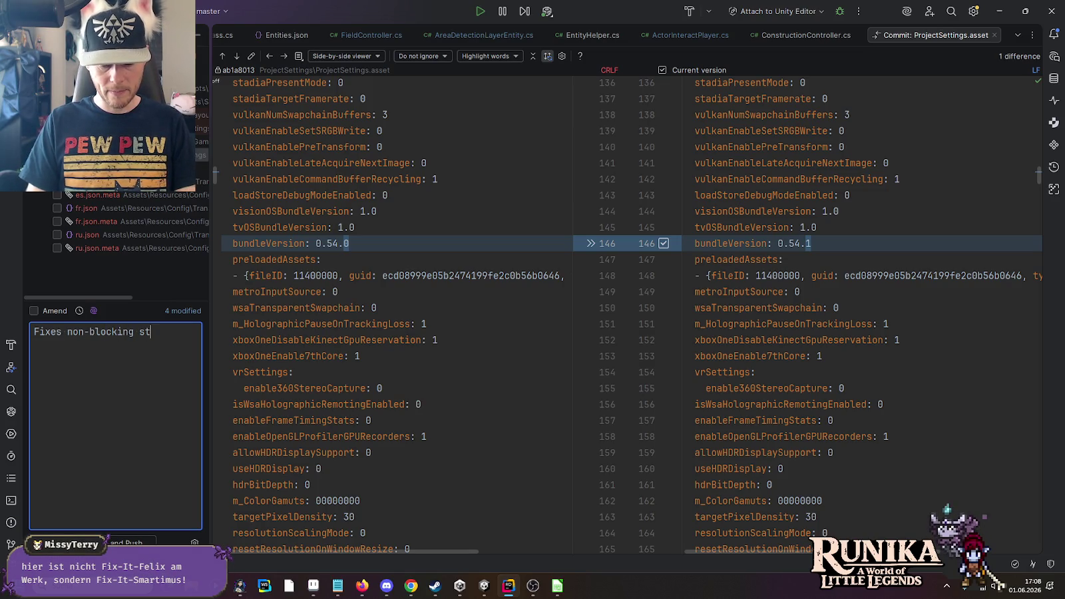
{"action": "type", "text": "ackable placemen"}
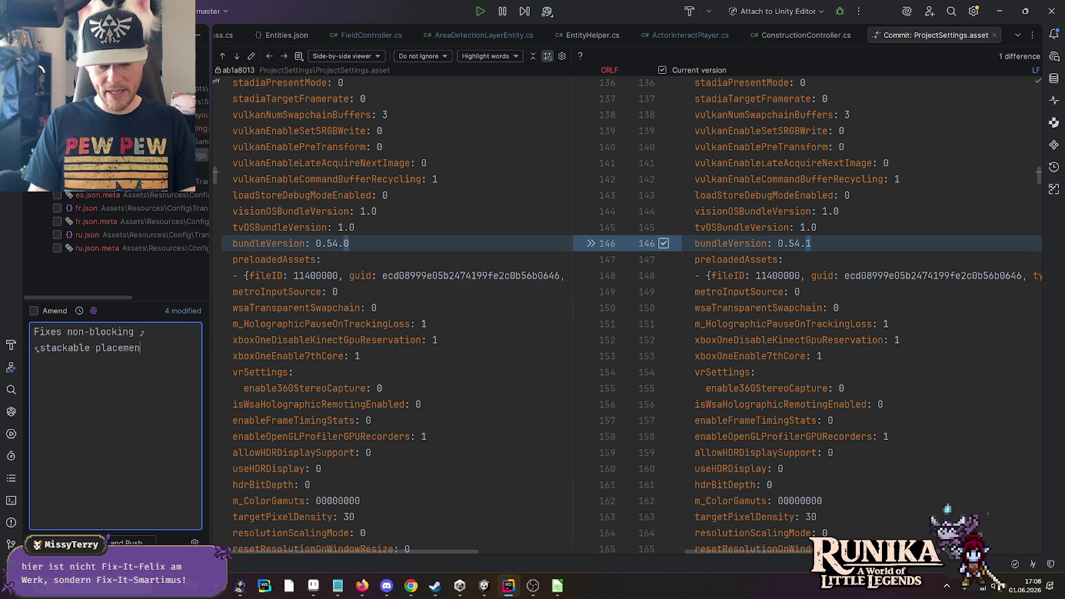
{"action": "type", "text": "t bug and adds"}
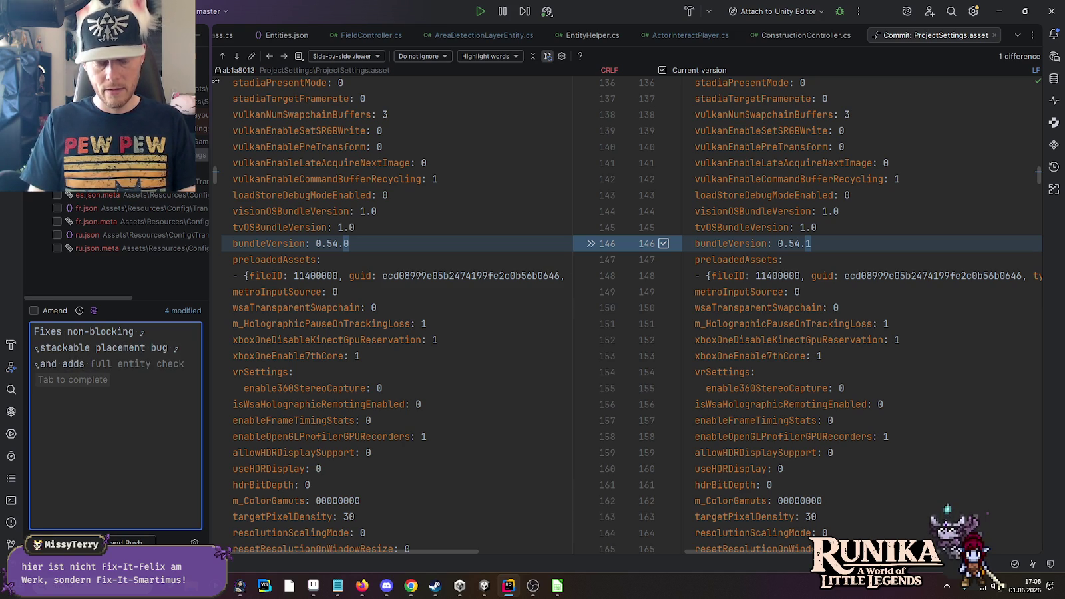
{"action": "type", "text": "placement"}
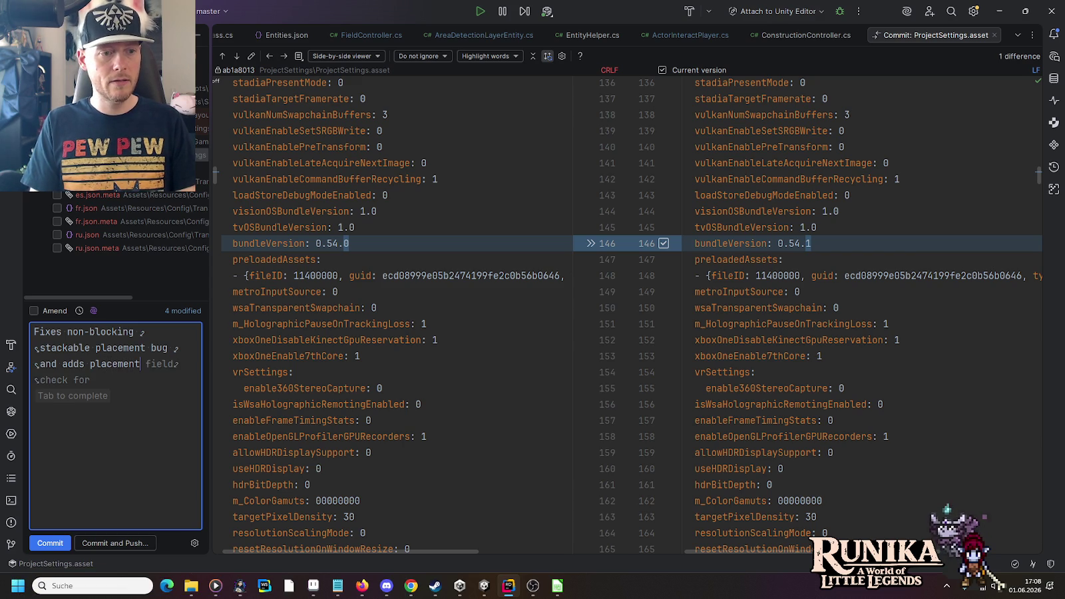
{"action": "type", "text": "-npeat"}
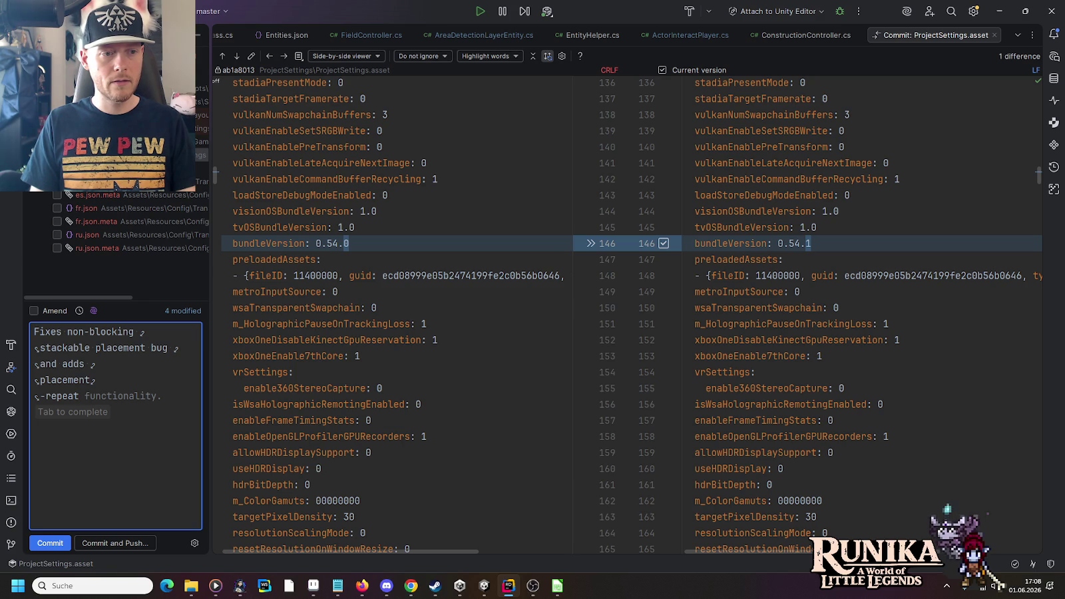
{"action": "left_click", "coordinate": [145, 364]}
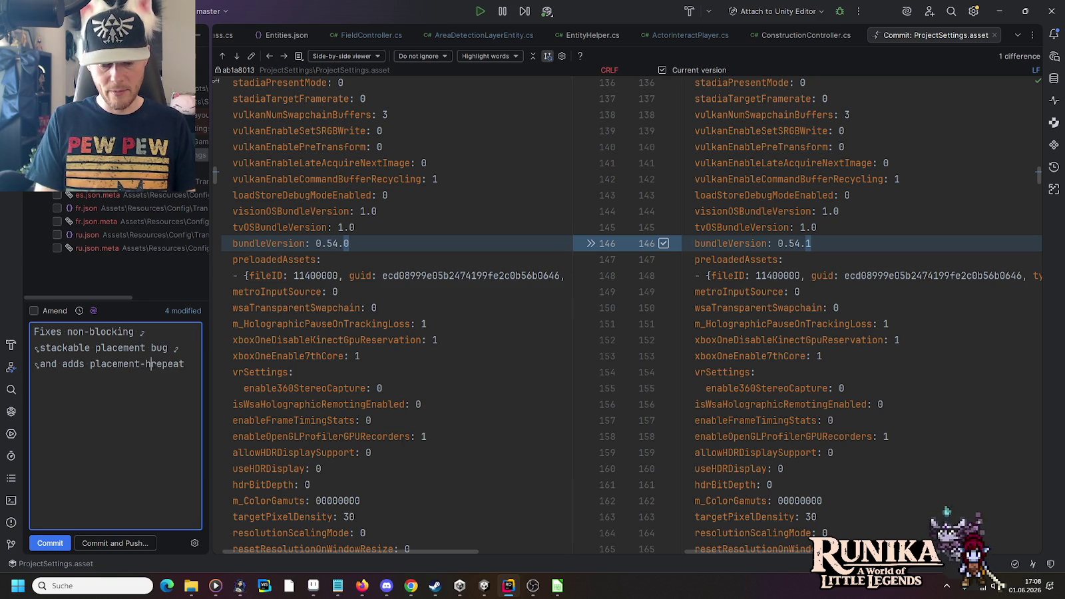
{"action": "type", "text": "hold-"}
{"action": "key", "text": "End"}
{"action": "type", "text": "lock."}
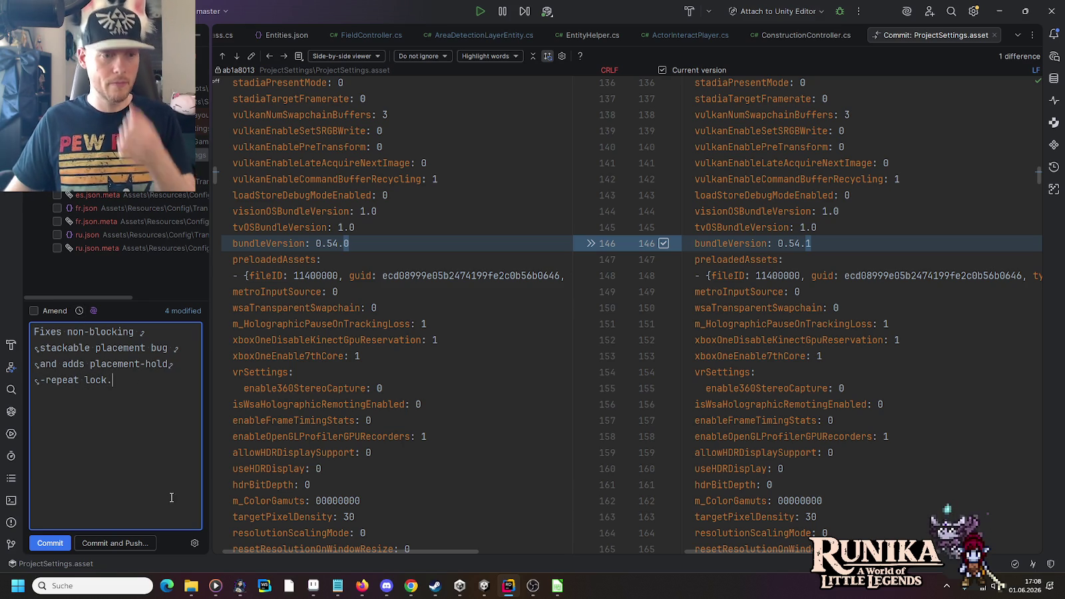
{"action": "left_click", "coordinate": [142, 543]}
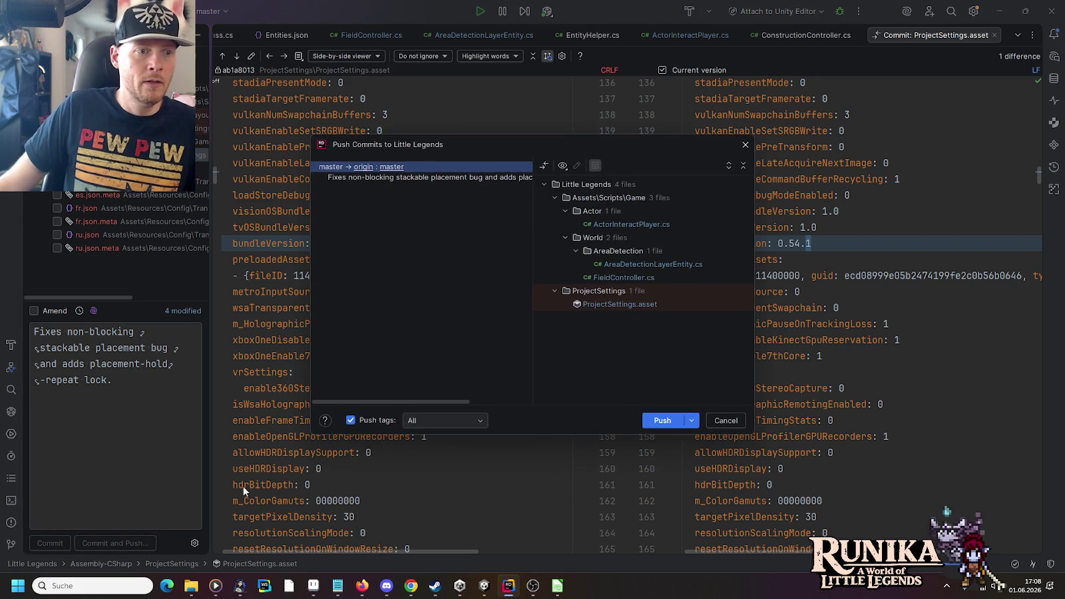
- Push the commit to origin master and select the 'Fixes controller interact bug' commit in the Git log
{"action": "left_click", "coordinate": [682, 420]}
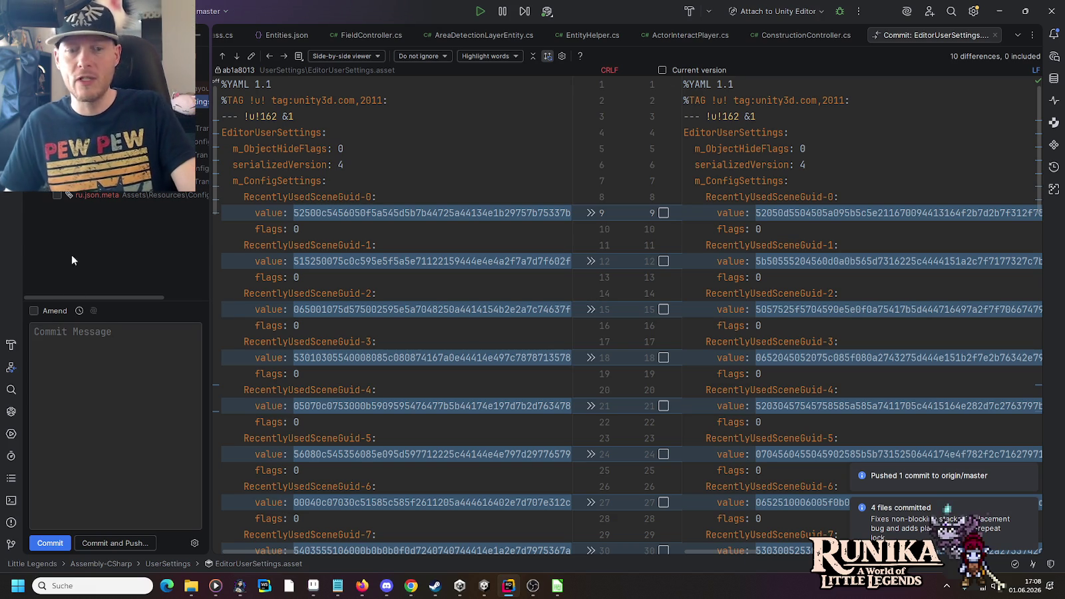
{"action": "left_click", "coordinate": [13, 543]}
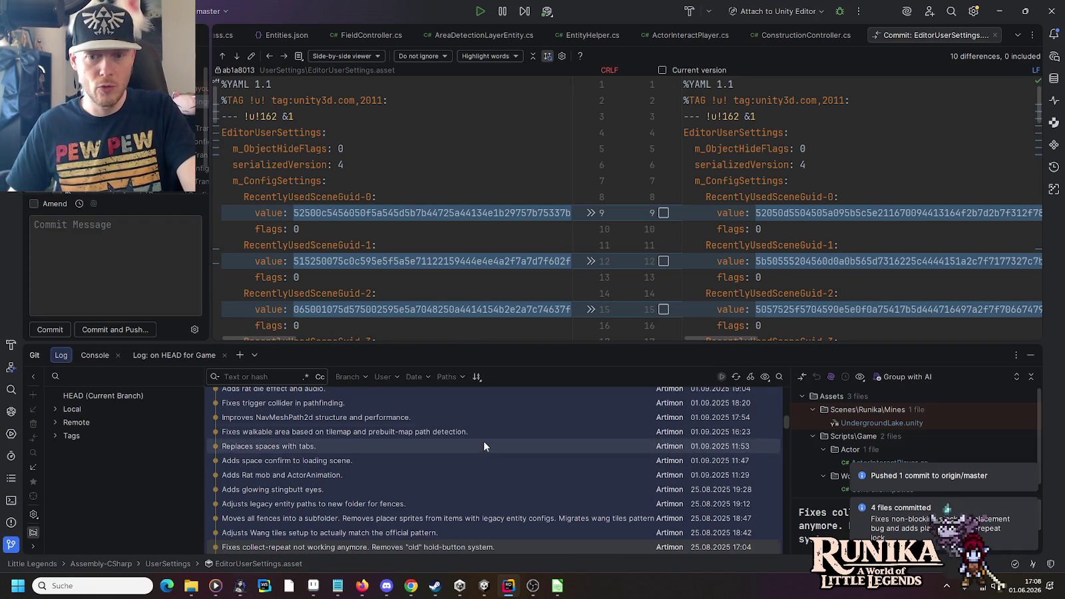
{"action": "left_click_drag", "start_coordinate": [788, 416], "coordinate": [791, 359]}
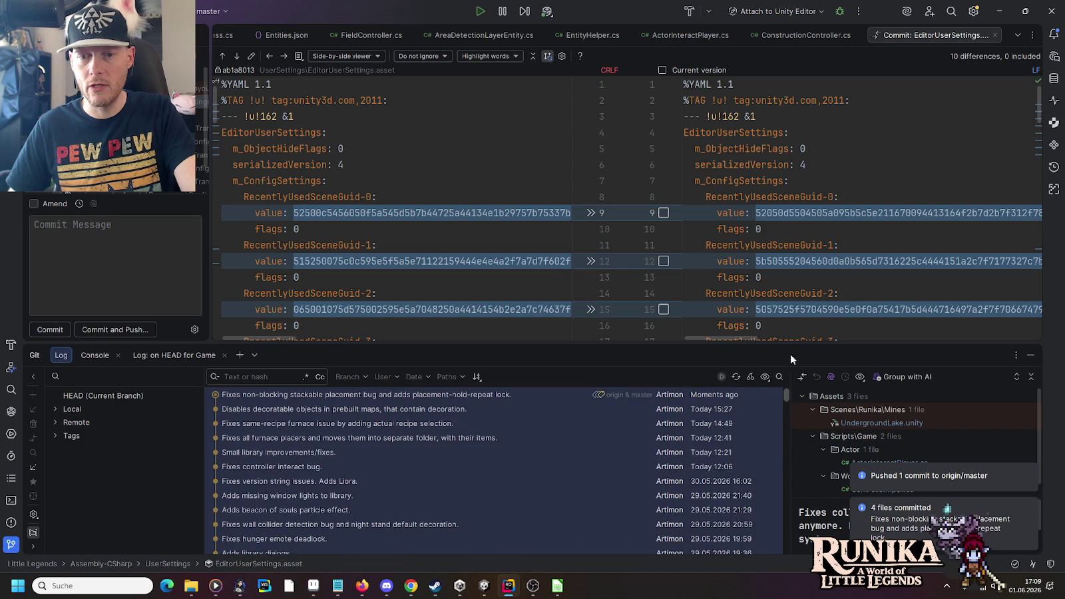
{"action": "left_click", "coordinate": [396, 466]}
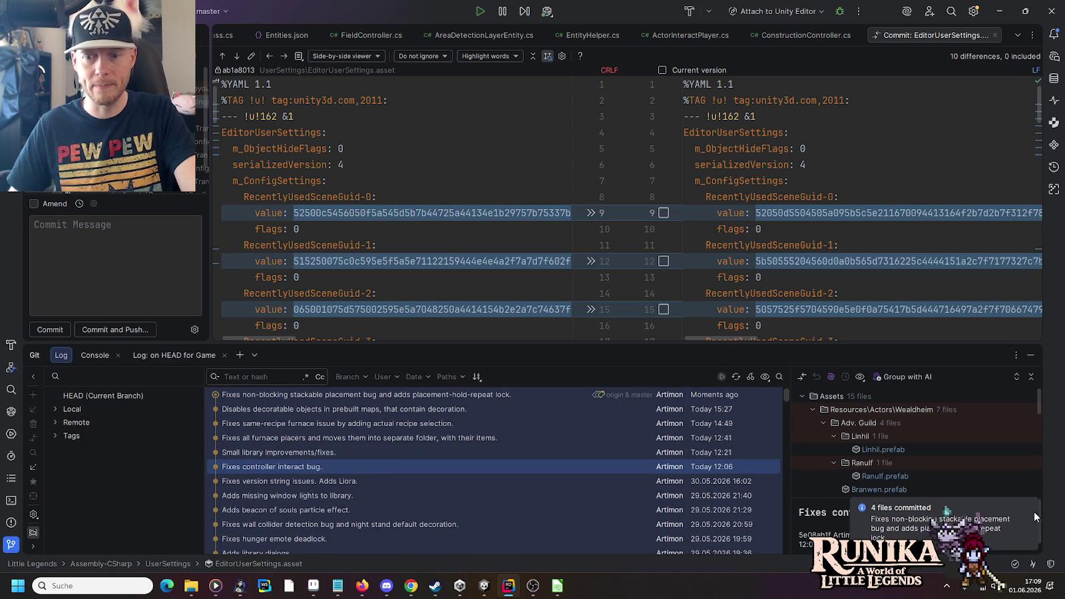
- Look through that commit's changed files, then start the game in Unity play mode
{"action": "left_click", "coordinate": [1033, 509]}
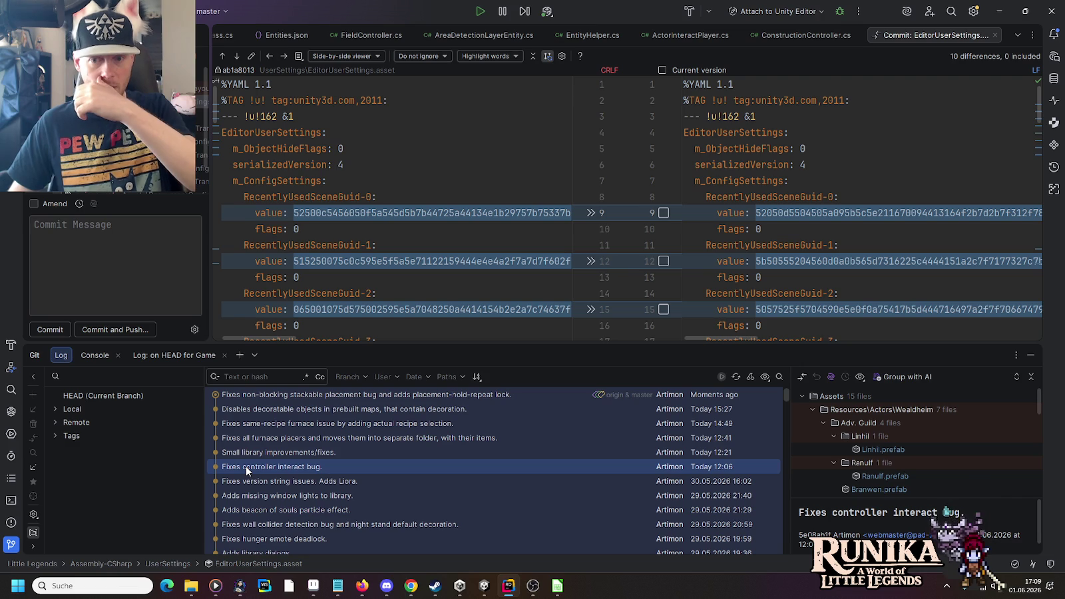
{"action": "scroll", "coordinate": [874, 426], "scroll_direction": "down", "scroll_amount": 5}
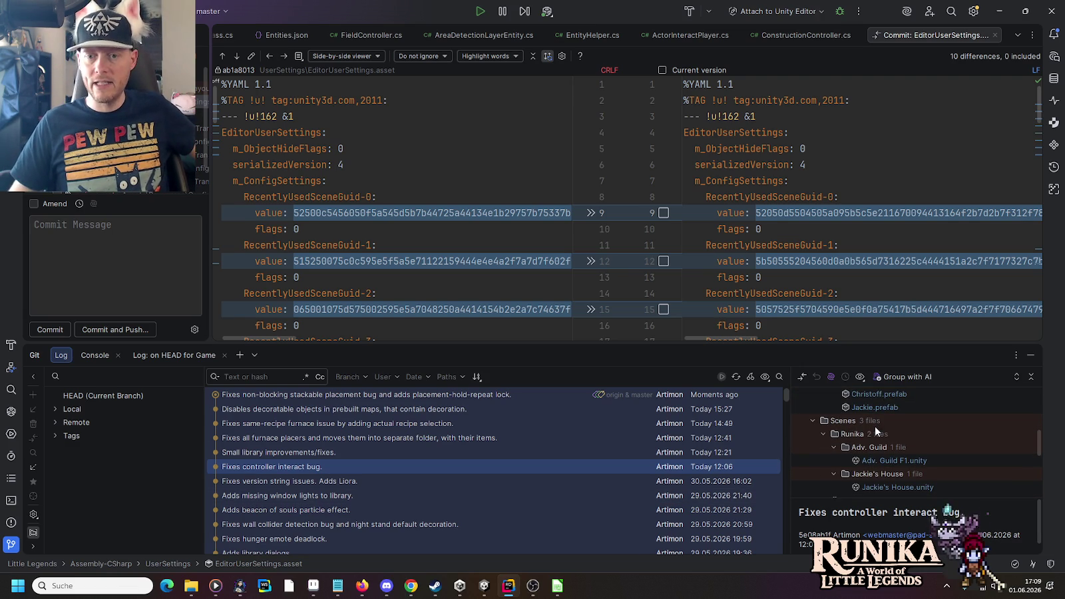
{"action": "scroll", "coordinate": [875, 432], "scroll_direction": "down", "scroll_amount": 3}
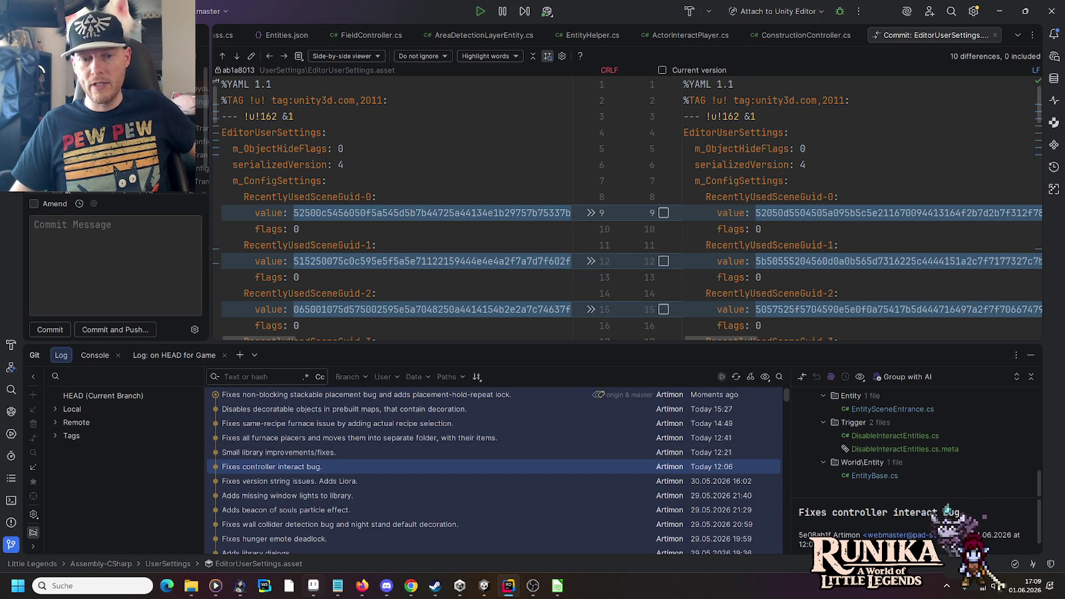
{"action": "left_click", "coordinate": [483, 585]}
{"action": "left_click", "coordinate": [513, 32]}
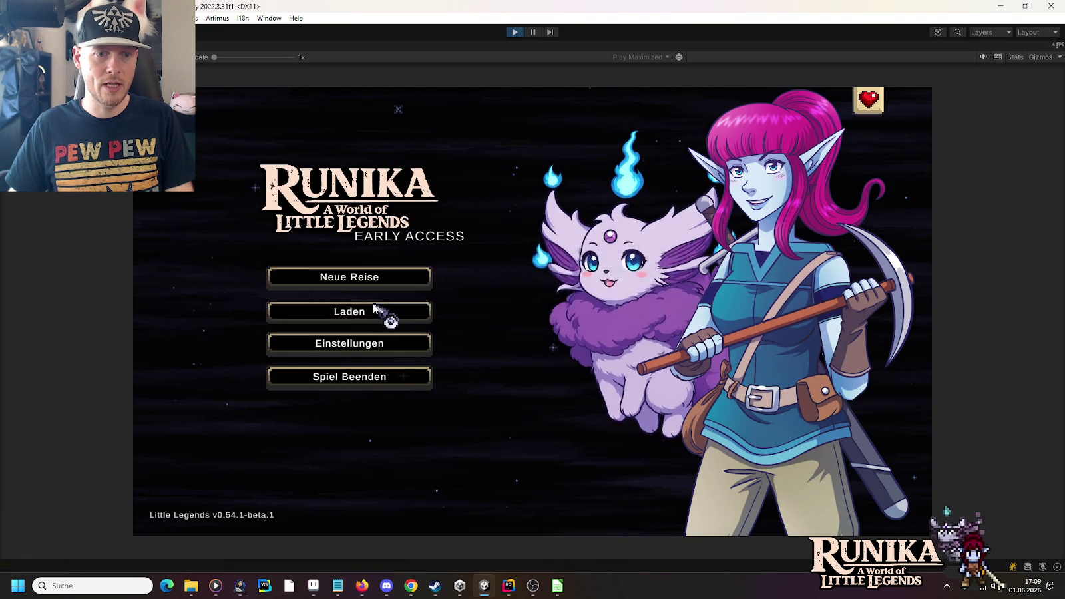
- Load a save, walk into the kitchen and talk to the guild master, then stop play and return to Rider
{"action": "left_click", "coordinate": [383, 312]}
{"action": "left_click", "coordinate": [407, 314]}
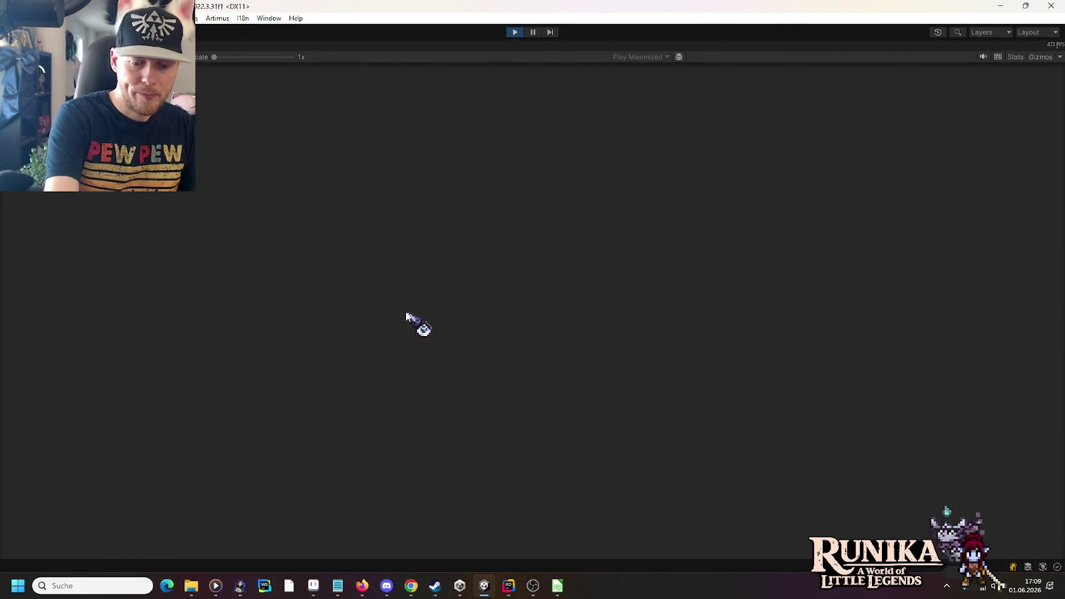
{"action": "key", "text": "w"}
{"action": "key", "text": "d"}
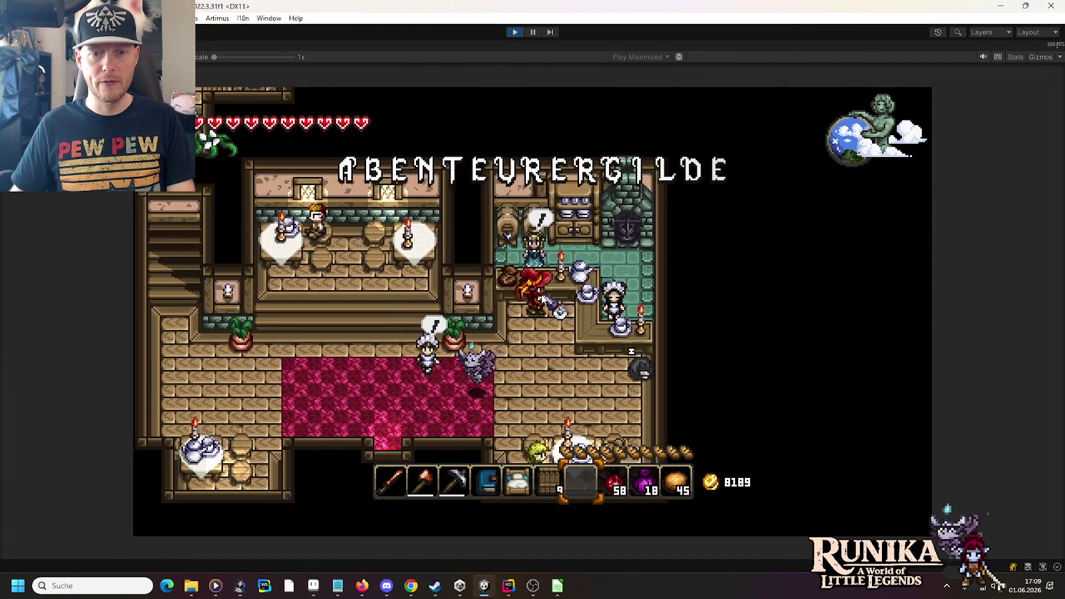
{"action": "key", "text": "e"}
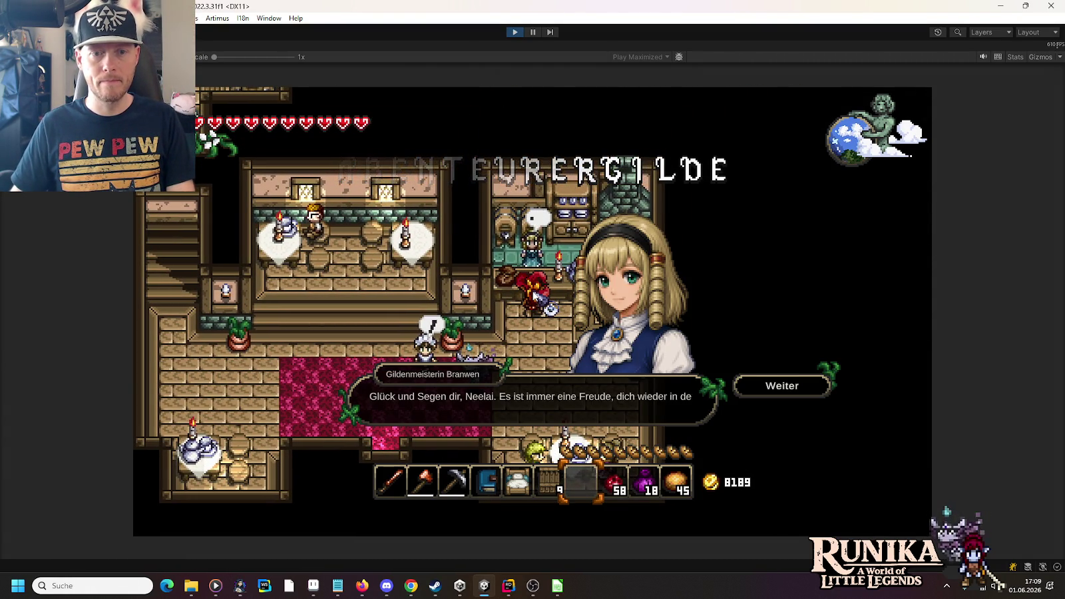
{"action": "left_click", "coordinate": [515, 32]}
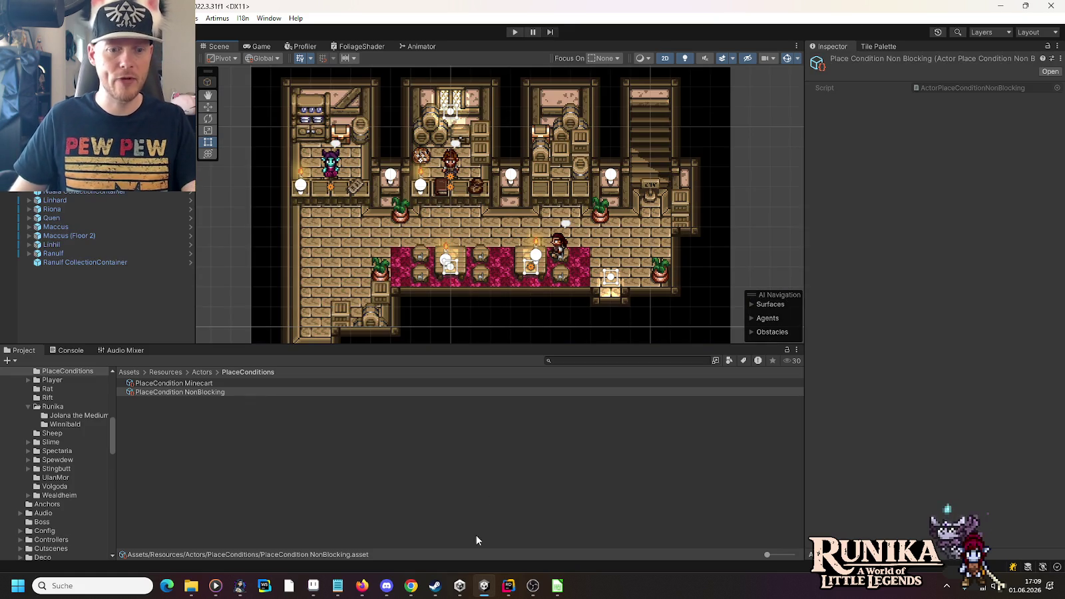
{"action": "left_click", "coordinate": [507, 587]}
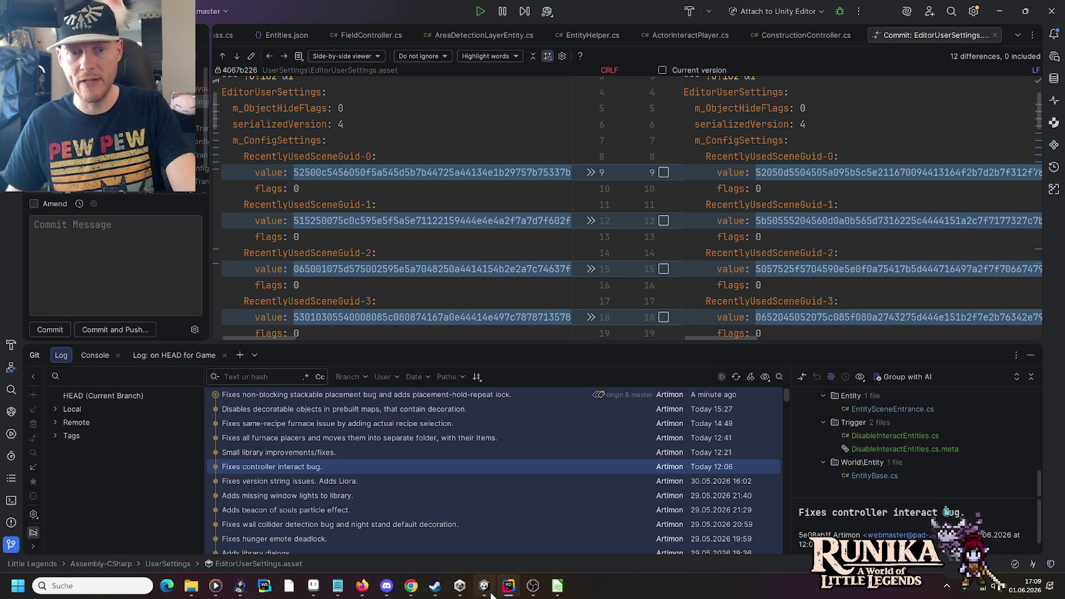
- Inspect the library improvements, furnace placers, same-recipe furnace fix and non-blocking placement commits, then go to Unity
{"action": "left_click", "coordinate": [285, 450]}
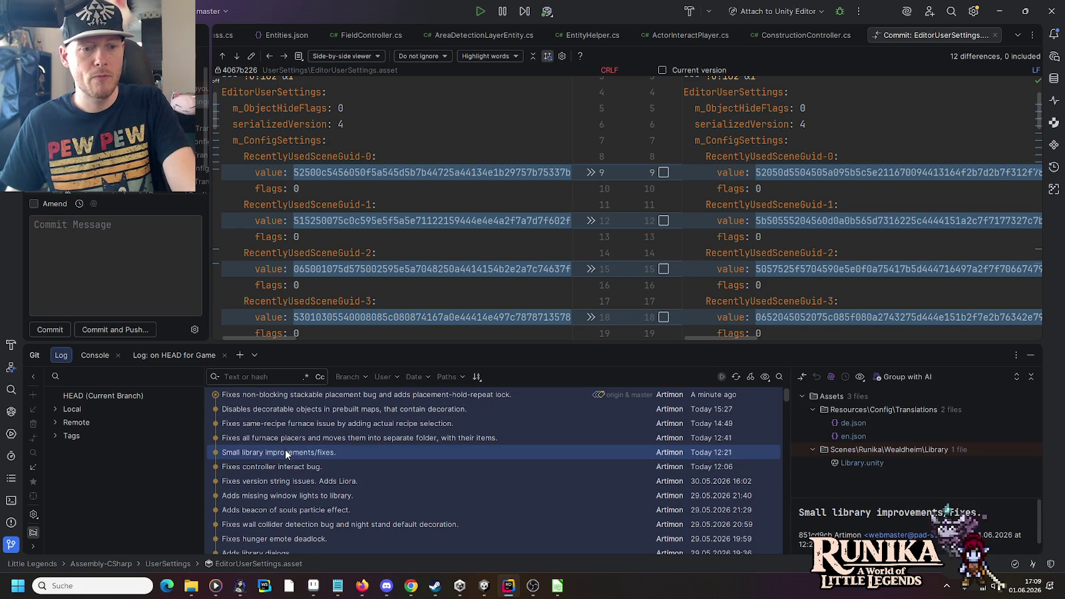
{"action": "left_click", "coordinate": [358, 439]}
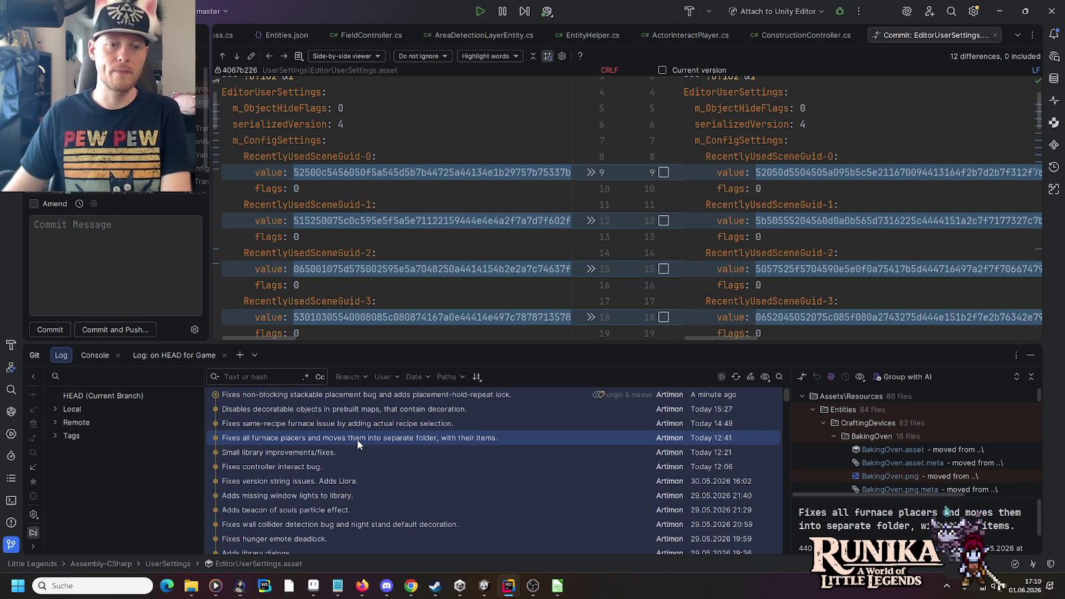
{"action": "left_click", "coordinate": [357, 422]}
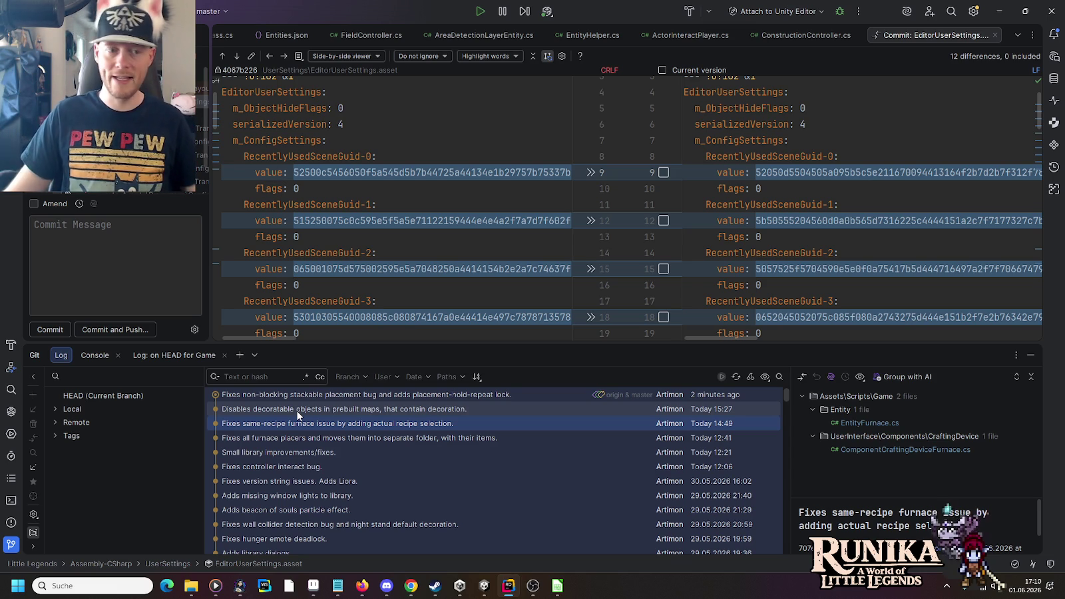
{"action": "left_click", "coordinate": [319, 398]}
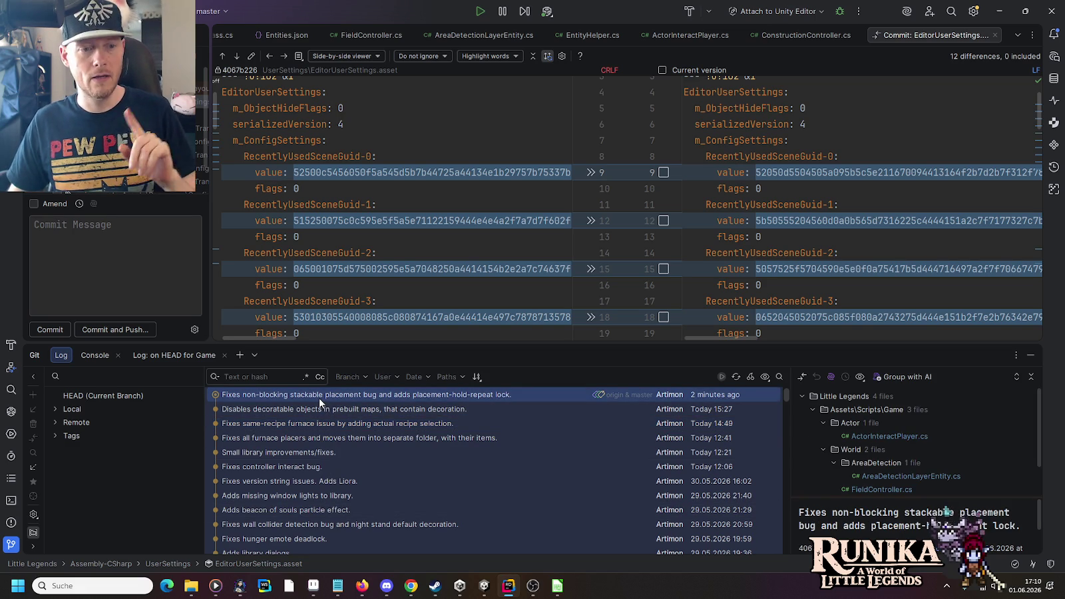
{"action": "left_click", "coordinate": [484, 586]}
{"action": "left_click", "coordinate": [27, 18]}
- Build for Windows into a new 'Little Legends v0.54.1-beta.1' folder in the builds directory
{"action": "key", "text": "Escape"}
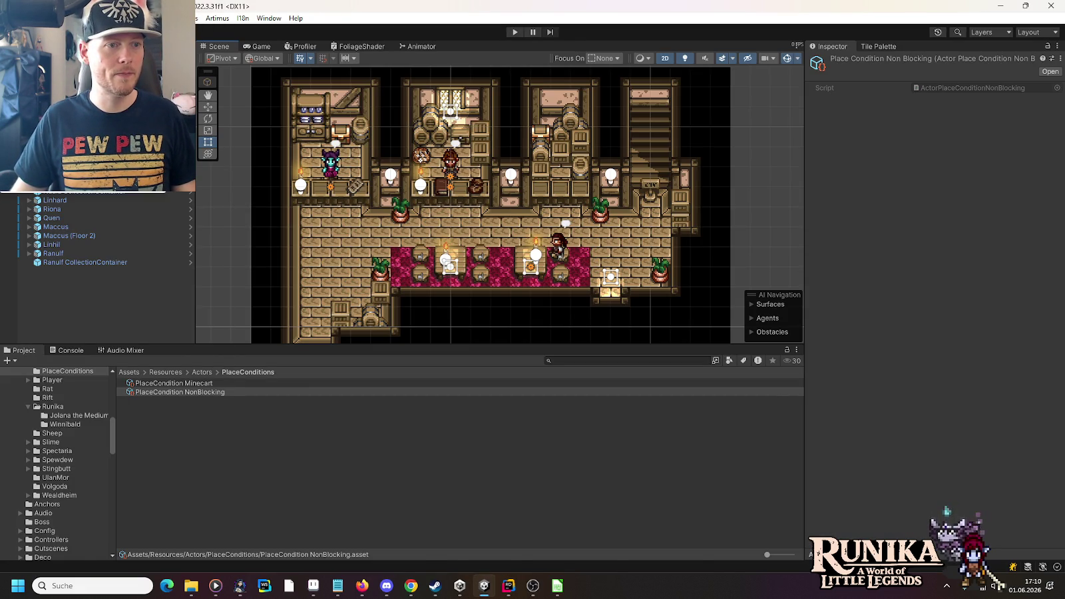
{"action": "key", "text": "ctrl+shift+b"}
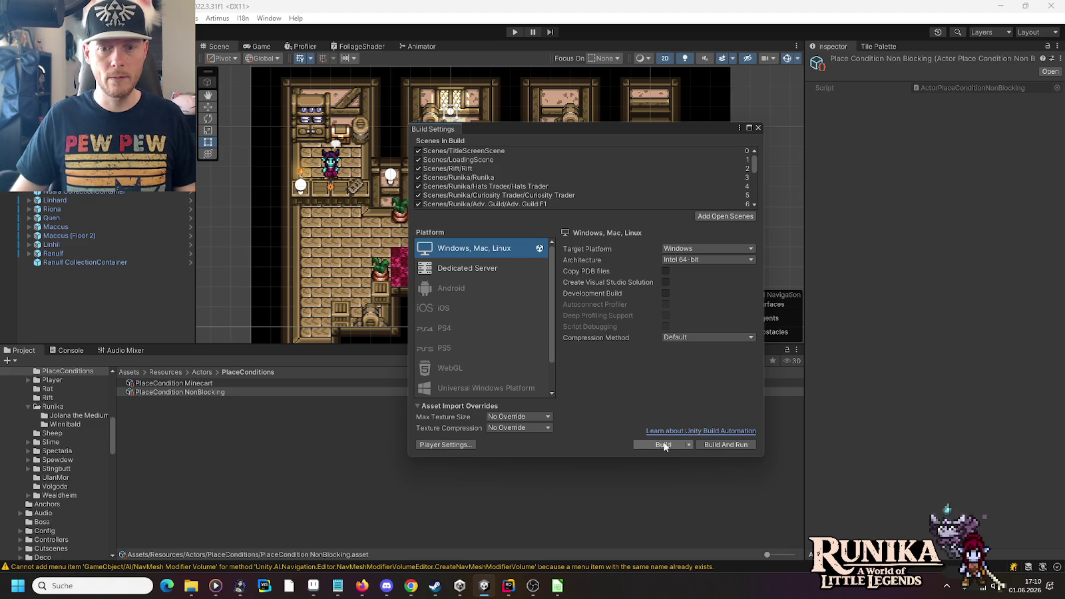
{"action": "left_click", "coordinate": [664, 446]}
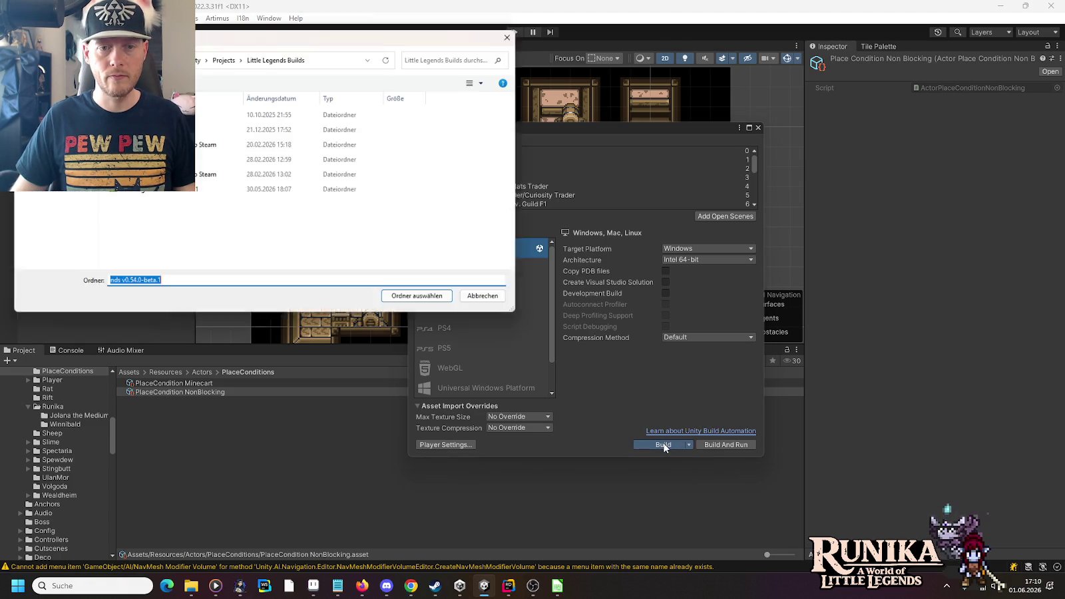
{"action": "left_click", "coordinate": [186, 192]}
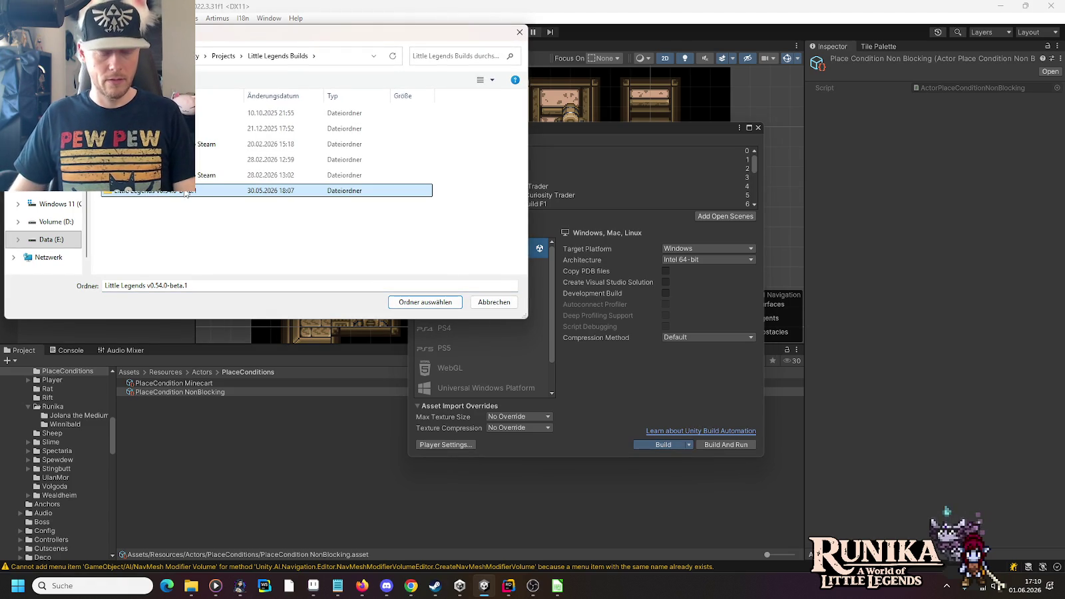
{"action": "left_click", "coordinate": [193, 228]}
{"action": "right_click", "coordinate": [193, 226]}
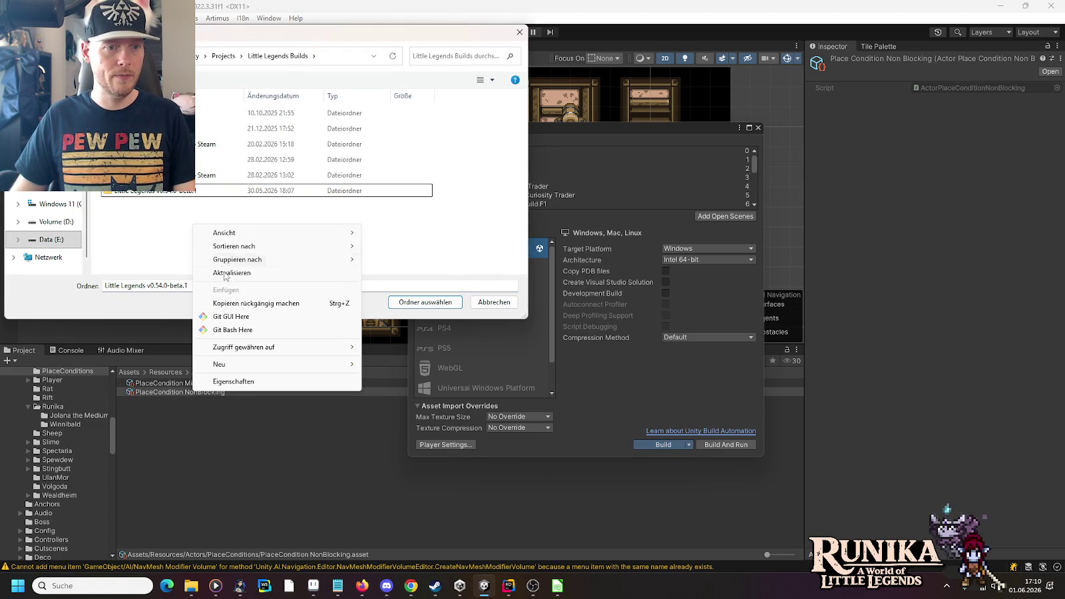
{"action": "mouse_move", "coordinate": [246, 364]}
{"action": "left_click", "coordinate": [417, 368]}
{"action": "type", "text": "Little Legends v0.54.0-beta.1"}
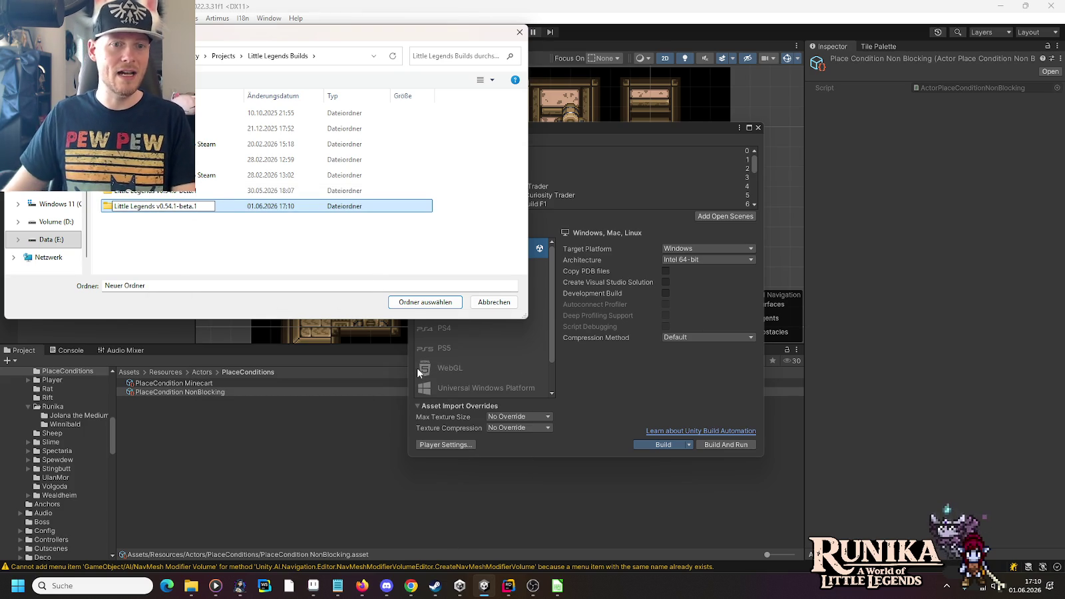
{"action": "left_click", "coordinate": [412, 303]}
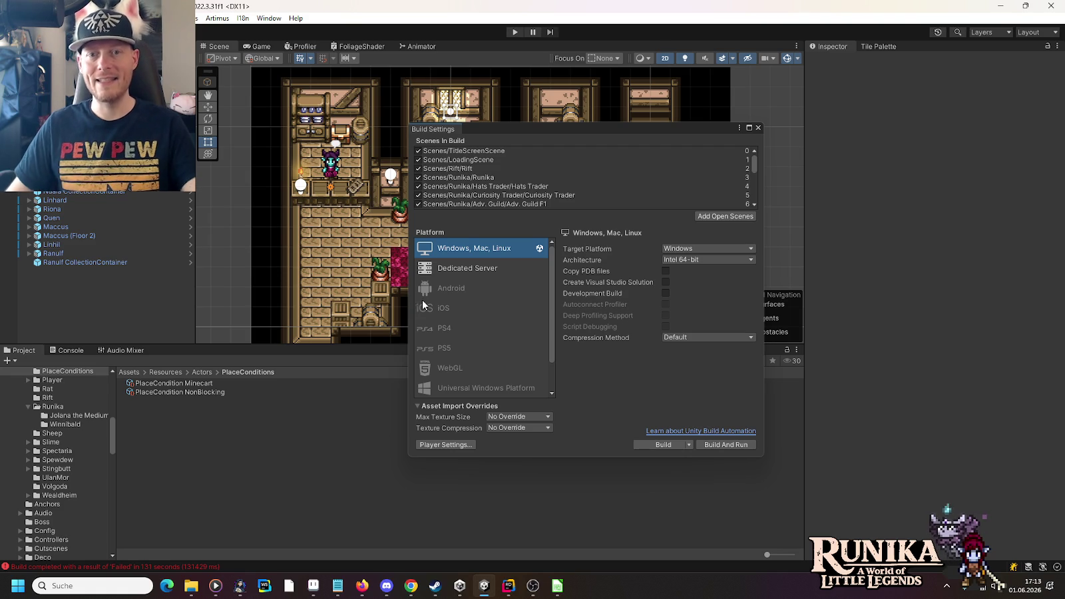
- Review the failed build's shader warning and assertion failure error in the Console
{"action": "left_click", "coordinate": [758, 128]}
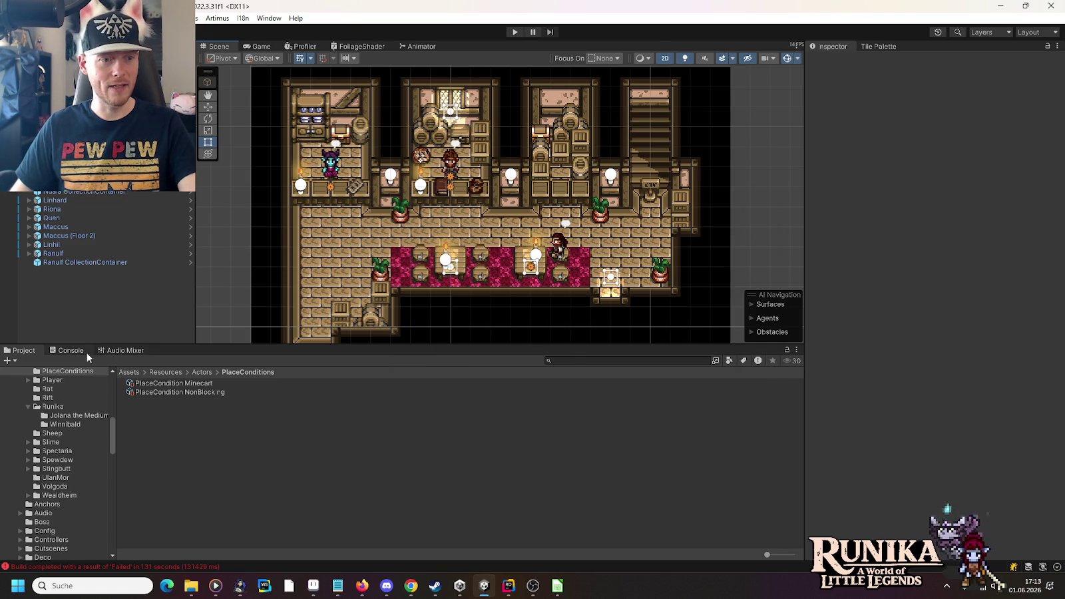
{"action": "left_click", "coordinate": [79, 352]}
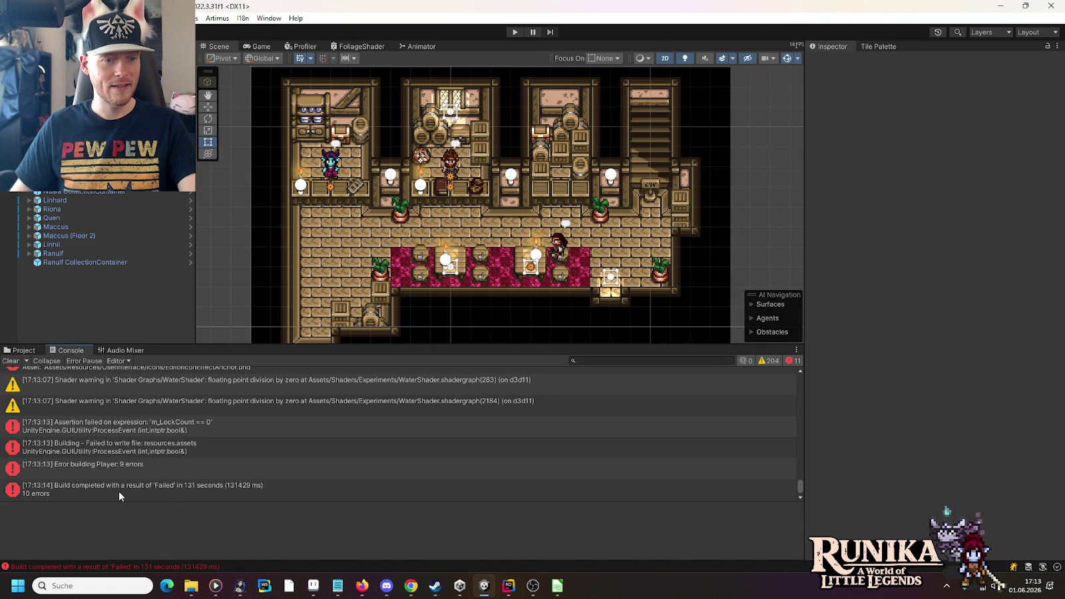
{"action": "left_click", "coordinate": [199, 411]}
{"action": "left_click", "coordinate": [192, 428]}
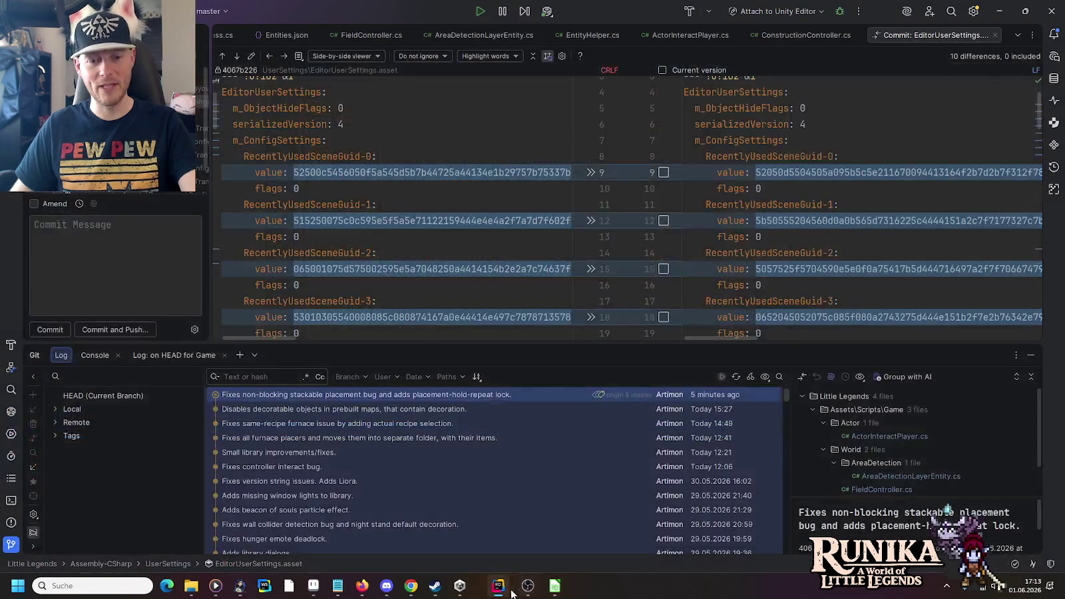
- Restart the Little Legends project via the Hub and build into the v0.54.1-beta.1 folder
{"action": "left_click", "coordinate": [508, 586]}
{"action": "left_click", "coordinate": [492, 293]}
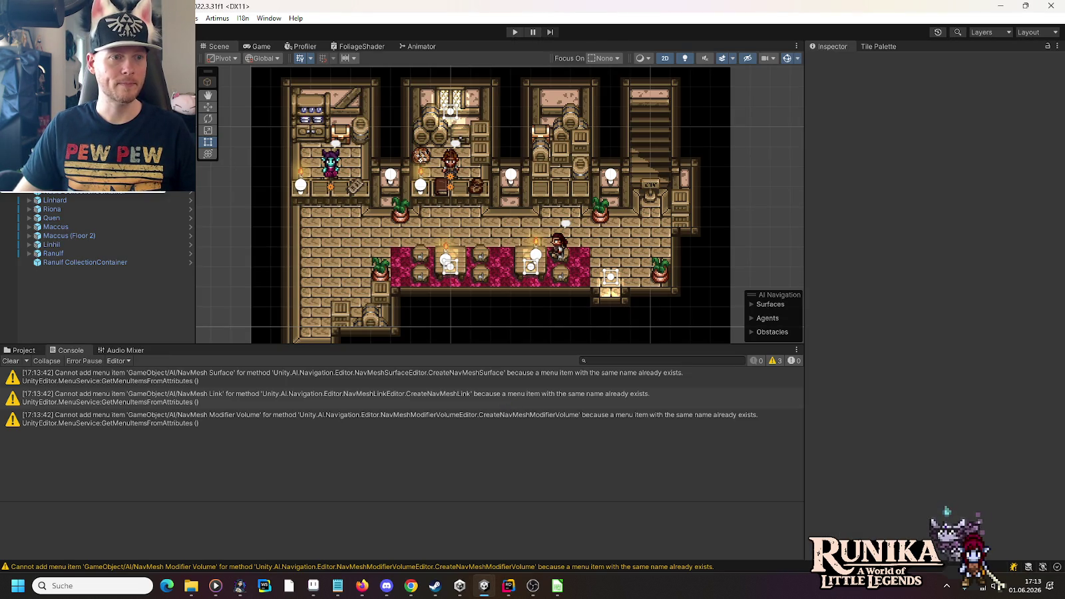
{"action": "key", "text": "ctrl+shift+b"}
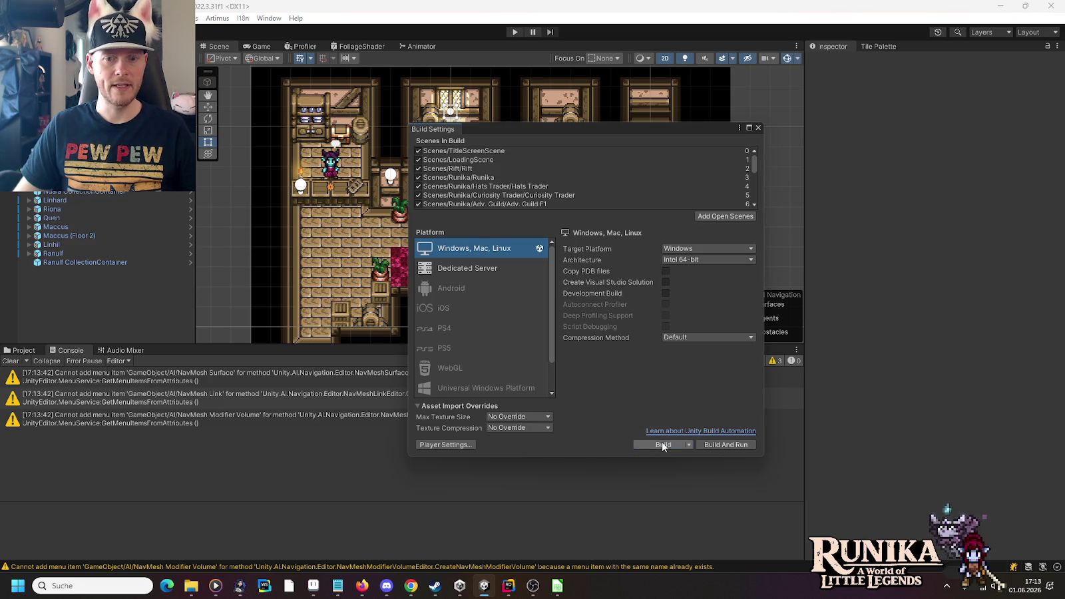
{"action": "left_click", "coordinate": [661, 442]}
{"action": "left_click", "coordinate": [266, 206]}
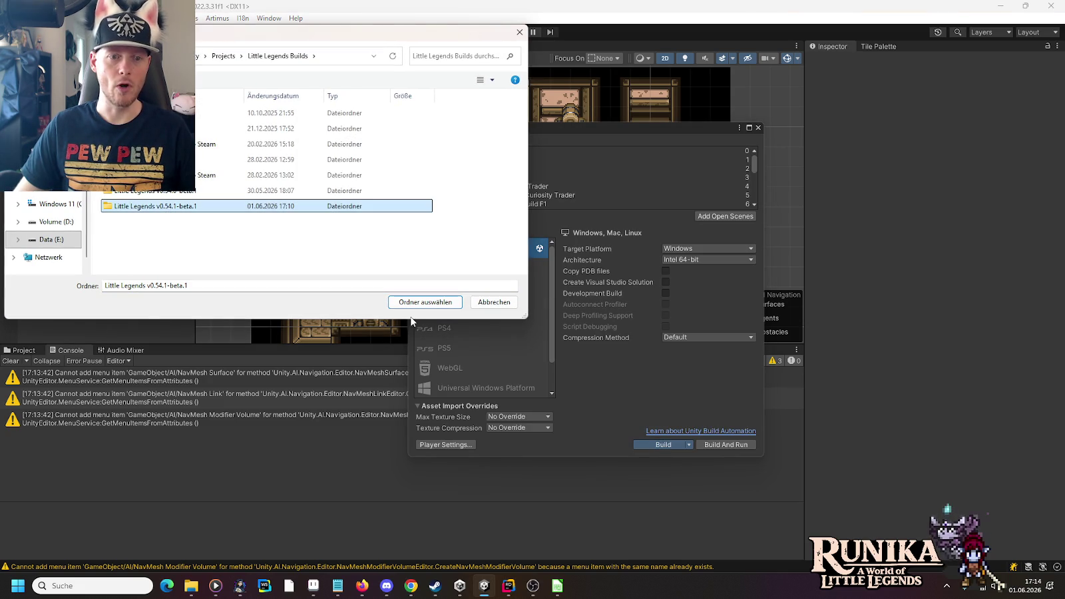
{"action": "left_click", "coordinate": [416, 303]}
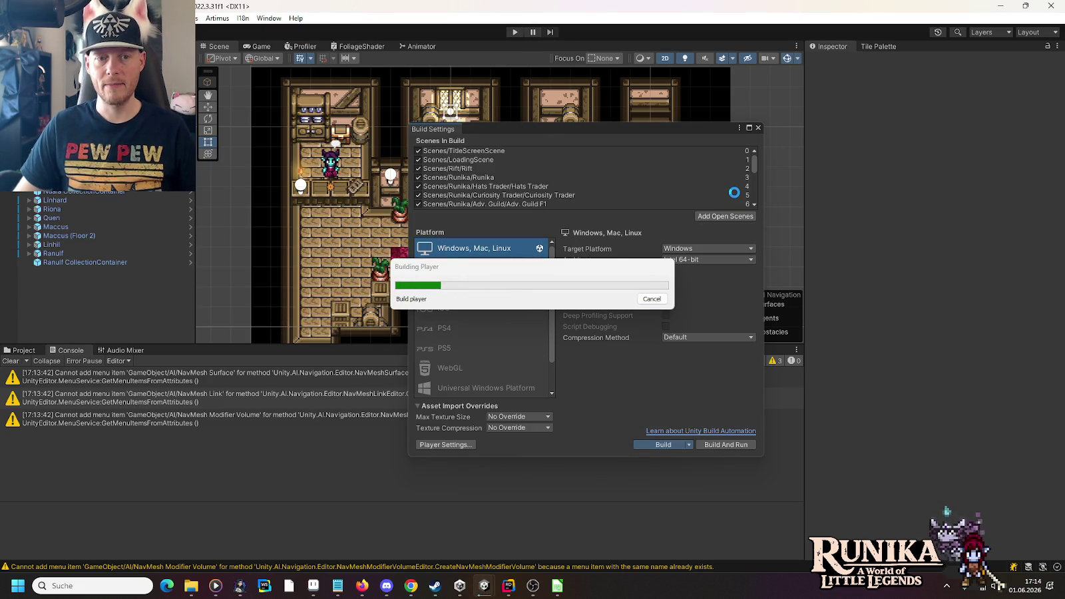
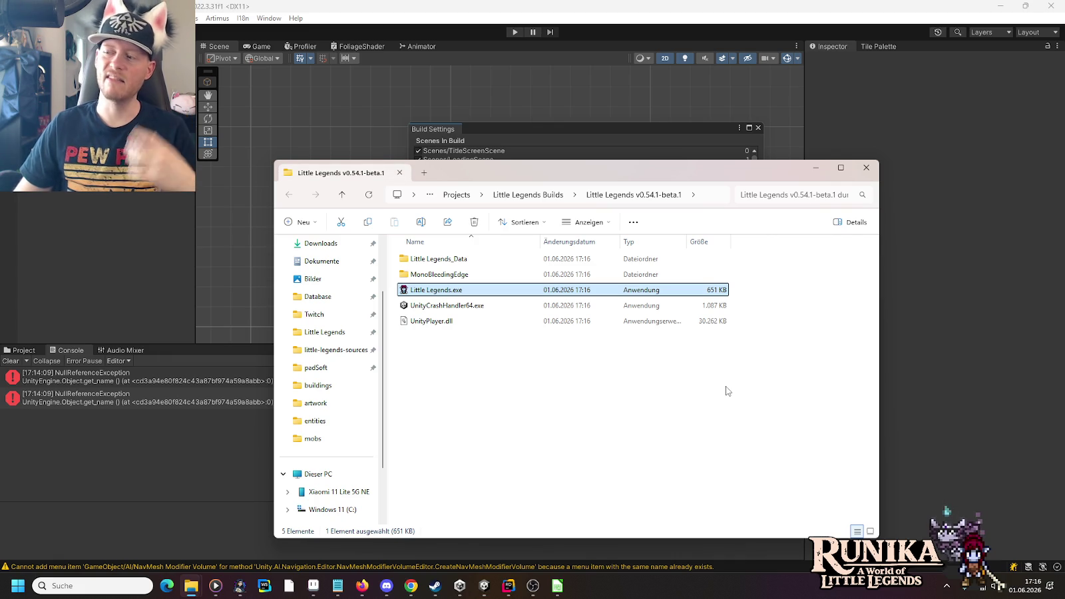
- Compress the five selected build files into a ZIP archive
{"action": "mouse_move", "coordinate": [552, 380]}
{"action": "left_mouse_down"}
{"action": "mouse_move", "coordinate": [428, 304]}
{"action": "mouse_move", "coordinate": [429, 248]}
{"action": "left_mouse_up"}
{"action": "right_click", "coordinate": [439, 292]}
{"action": "mouse_move", "coordinate": [520, 360]}
{"action": "left_click", "coordinate": [694, 370]}
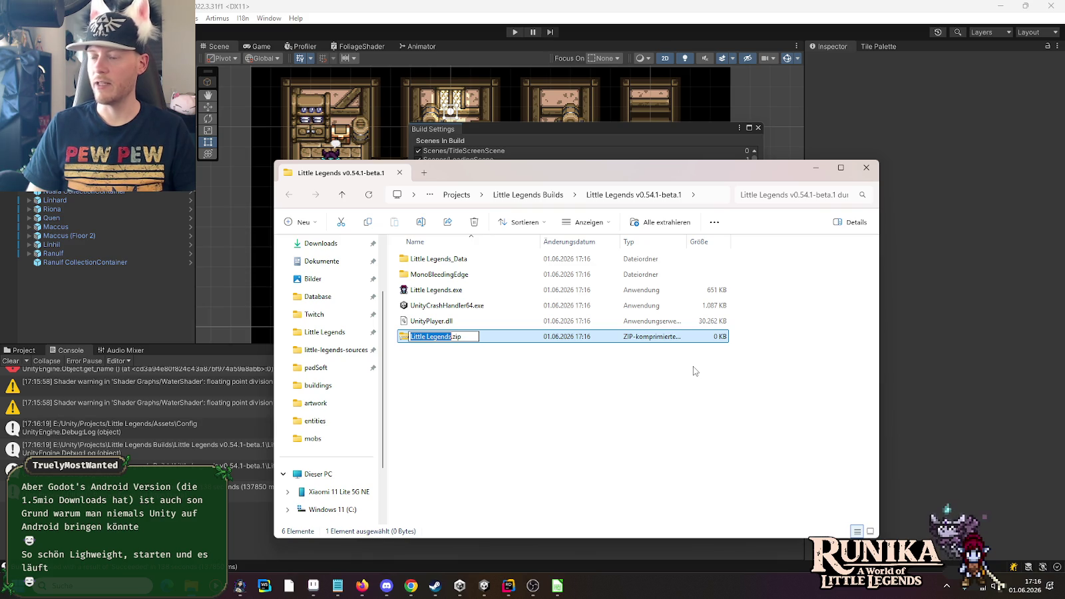
- Rename the archive to Little Legends v0.54.1-beta.1.zip and move it into Little Legends Builds
{"action": "key", "text": "Right"}
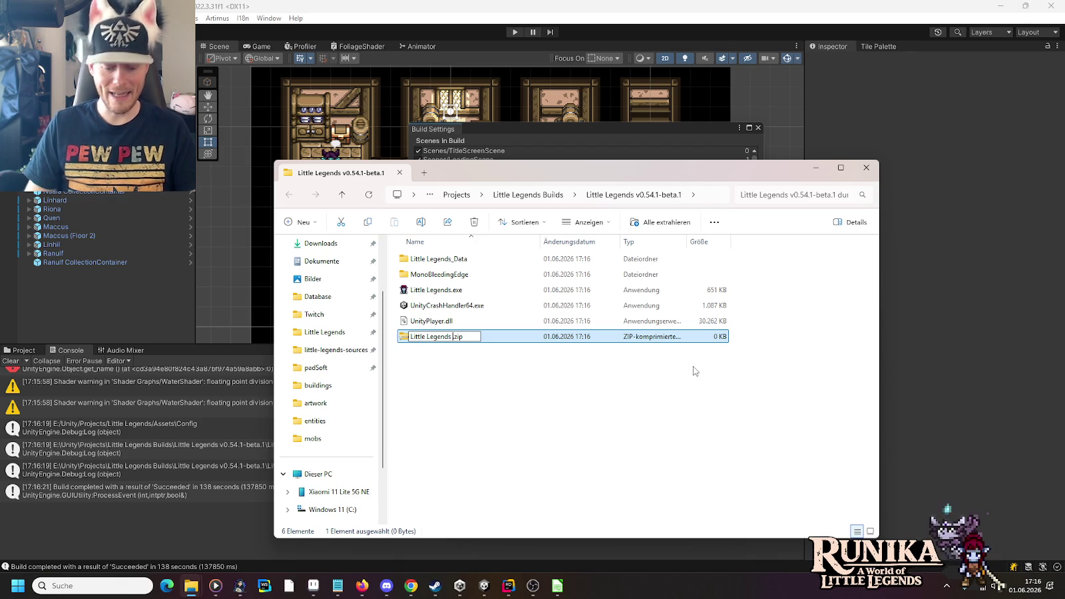
{"action": "type", "text": "v0.54.1"}
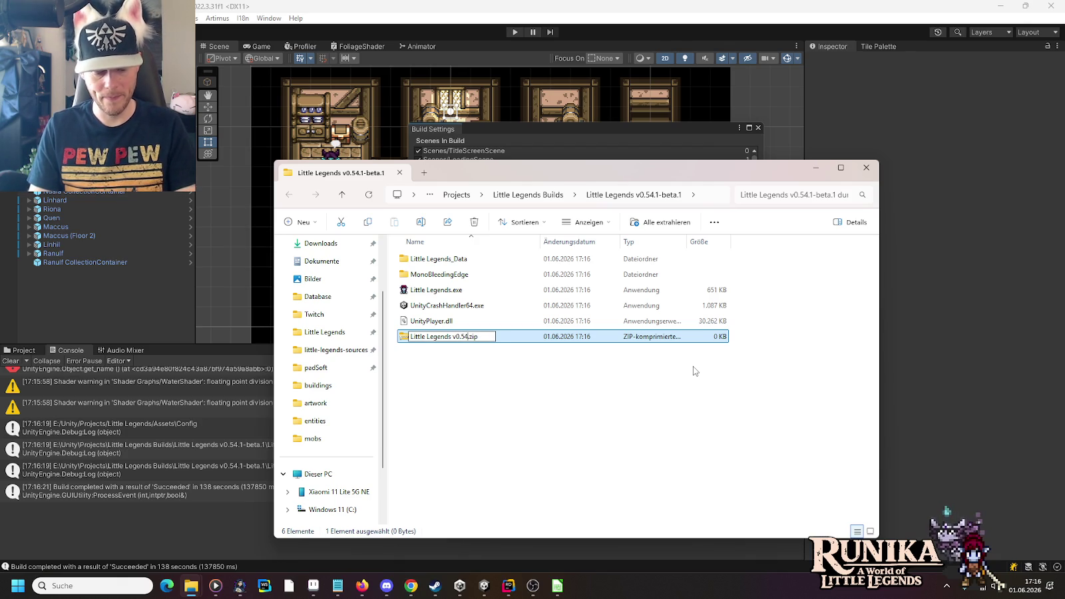
{"action": "type", "text": "-bta"}
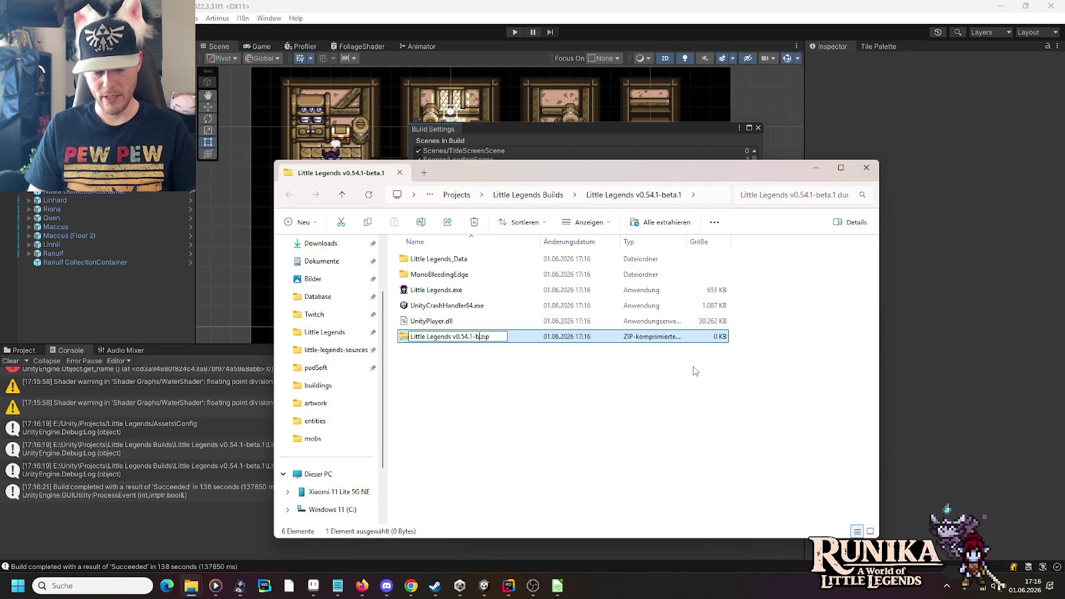
{"action": "key", "text": "BackSpace"}
{"action": "key", "text": "BackSpace"}
{"action": "type", "text": "eta"}
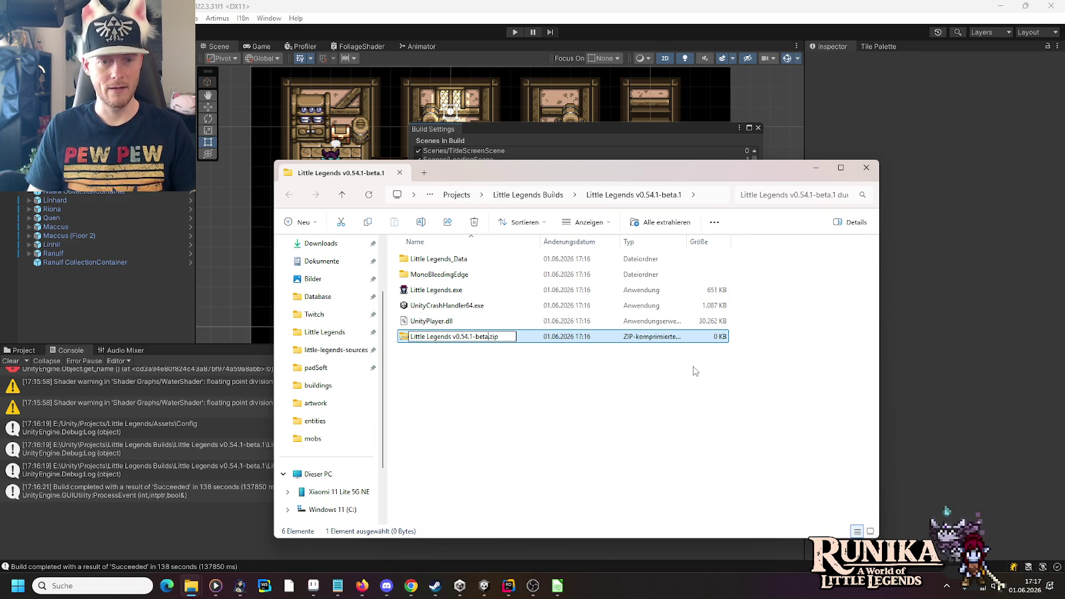
{"action": "type", "text": ".1"}
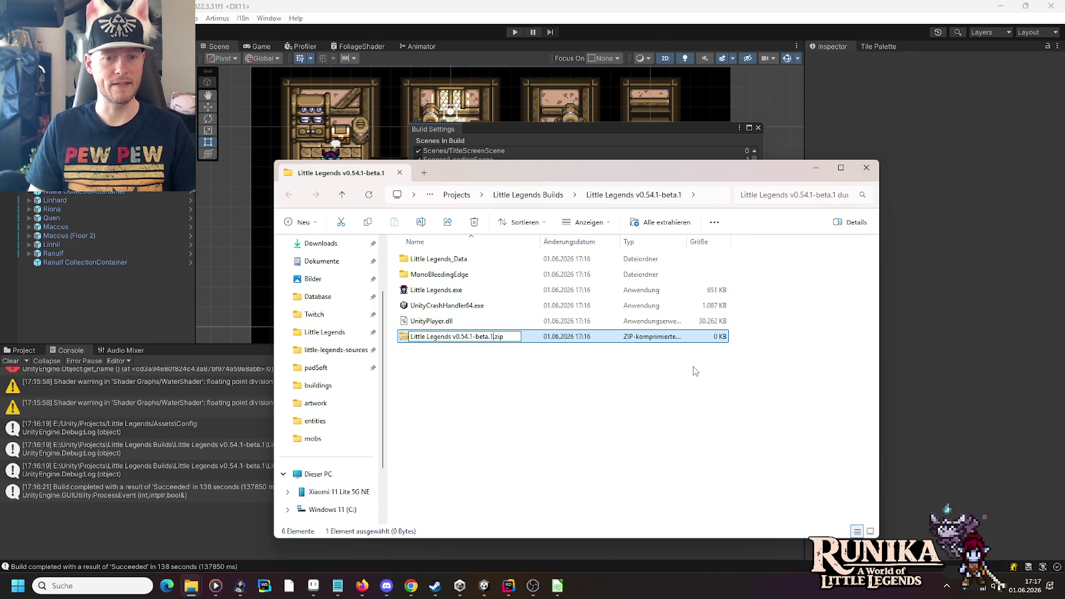
{"action": "key", "text": "Return"}
{"action": "left_click_drag", "start_coordinate": [696, 339], "coordinate": [560, 195]}
{"action": "left_click", "coordinate": [560, 196]}
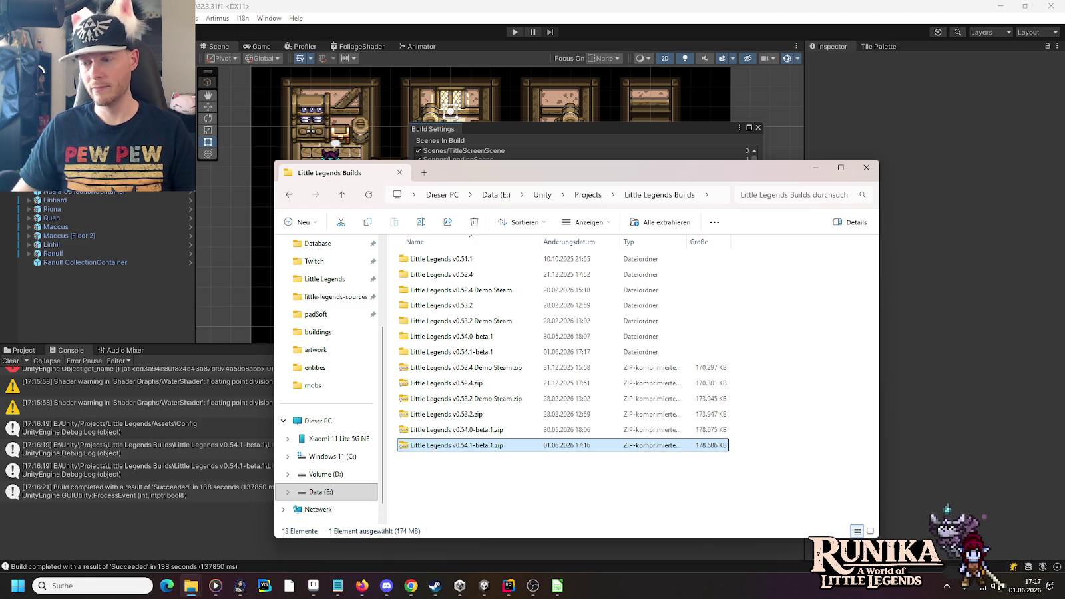
{"action": "key", "text": "alt+Tab"}
{"action": "left_click", "coordinate": [716, 447]}
{"action": "key", "text": "alt+Tab"}
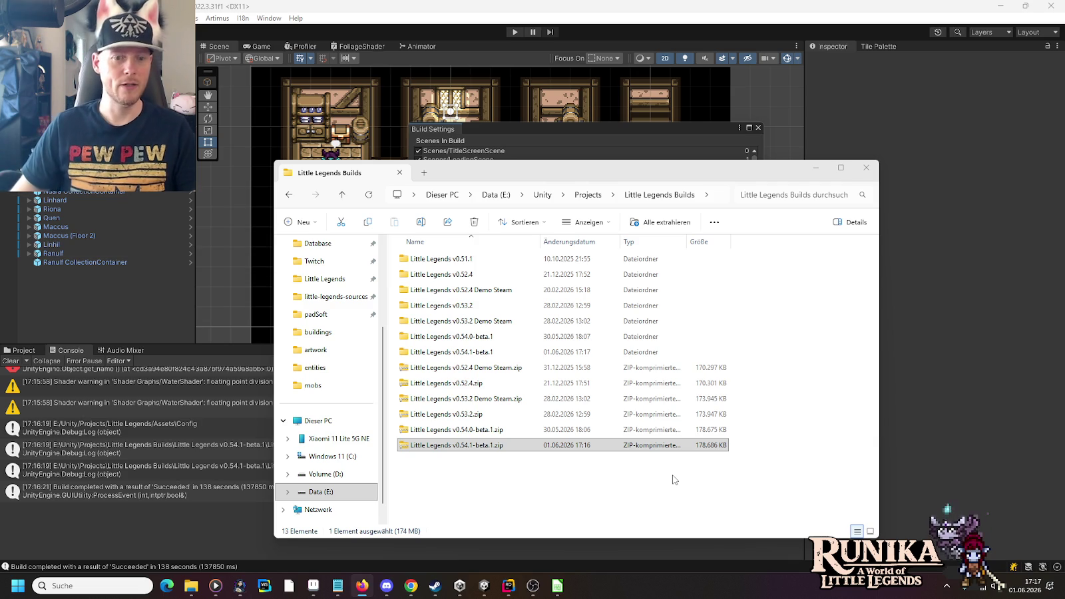
{"action": "left_click", "coordinate": [472, 446]}
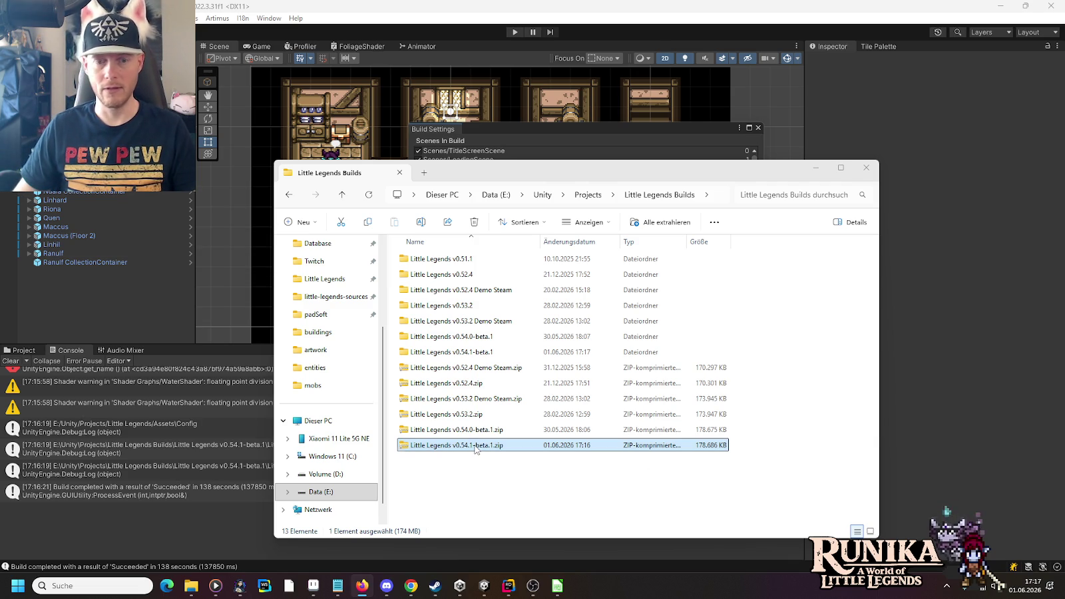
{"action": "key", "text": "alt+Tab"}
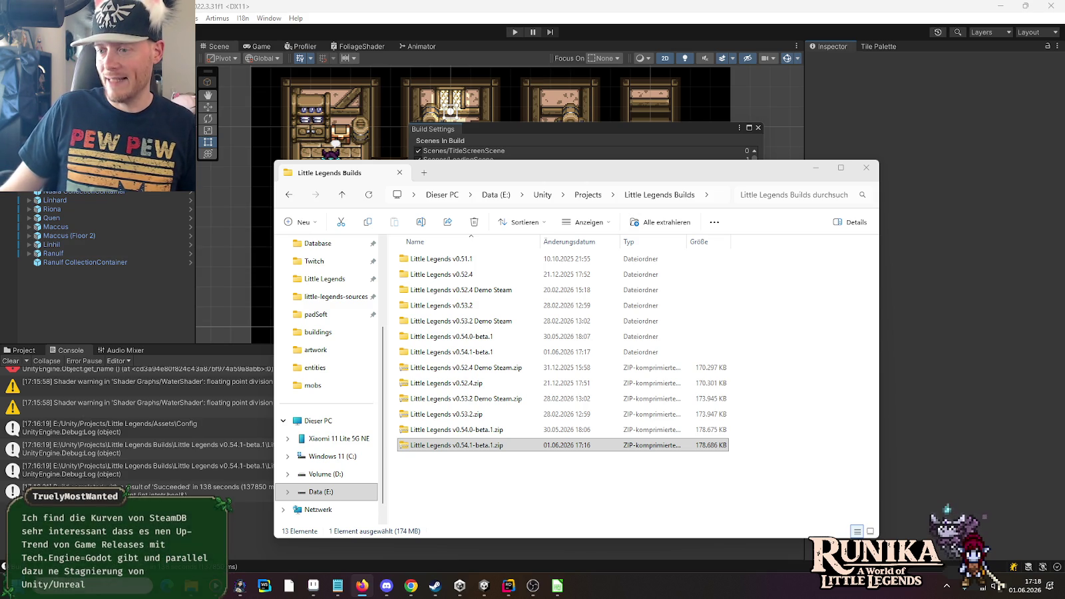
{"action": "key", "text": "super+x"}
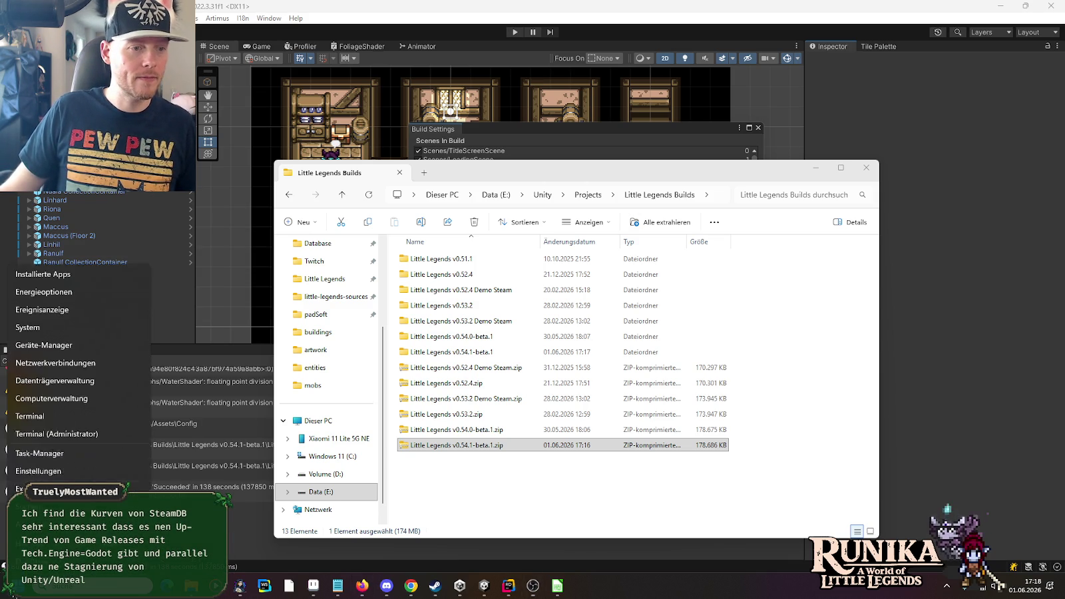
{"action": "key", "text": "t"}
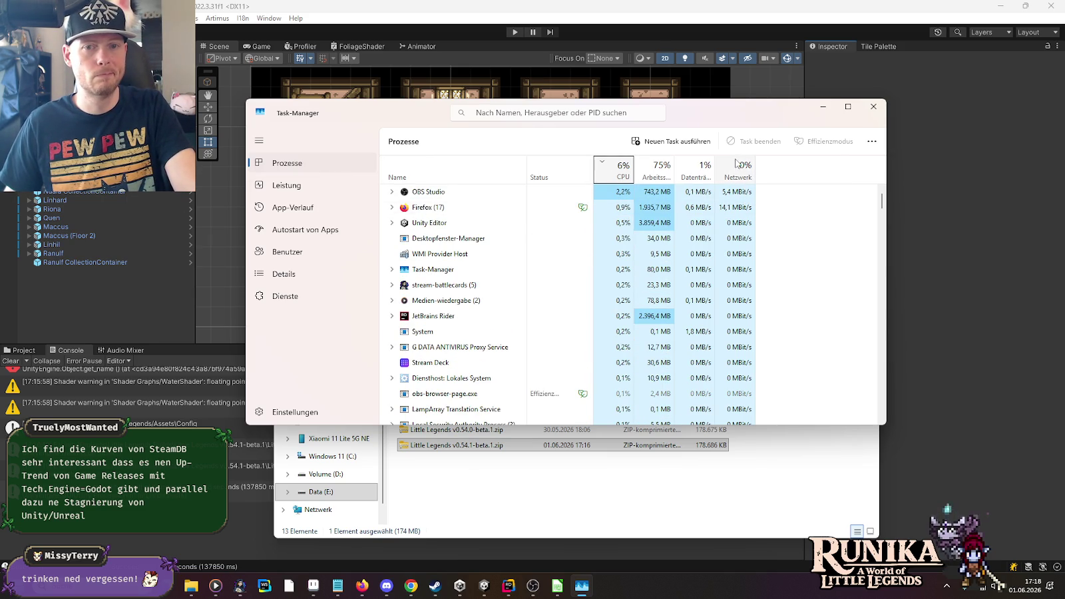
{"action": "left_click", "coordinate": [304, 193]}
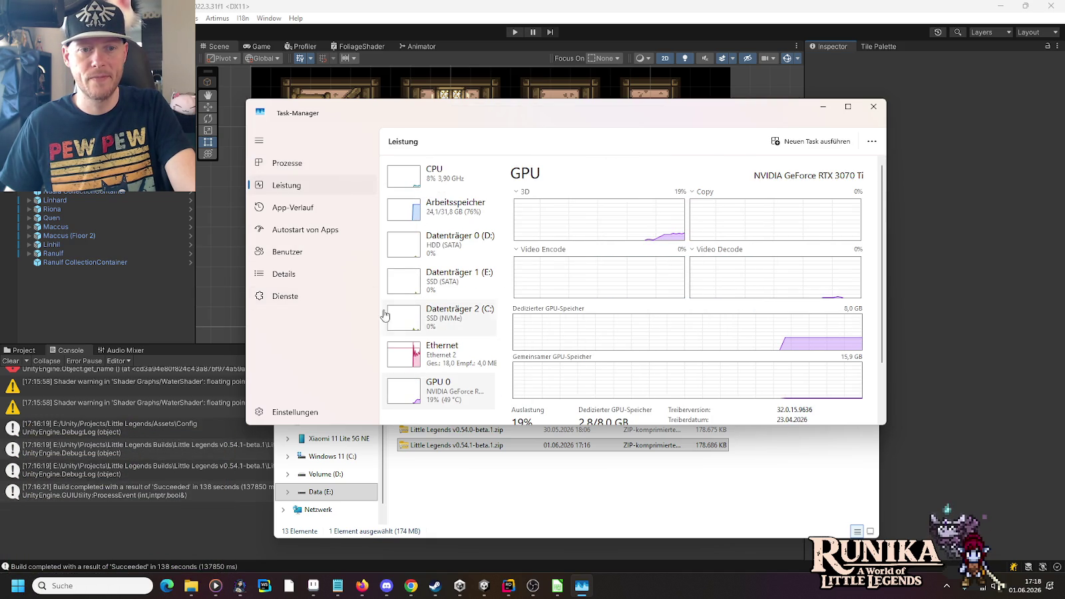
{"action": "left_click", "coordinate": [457, 360]}
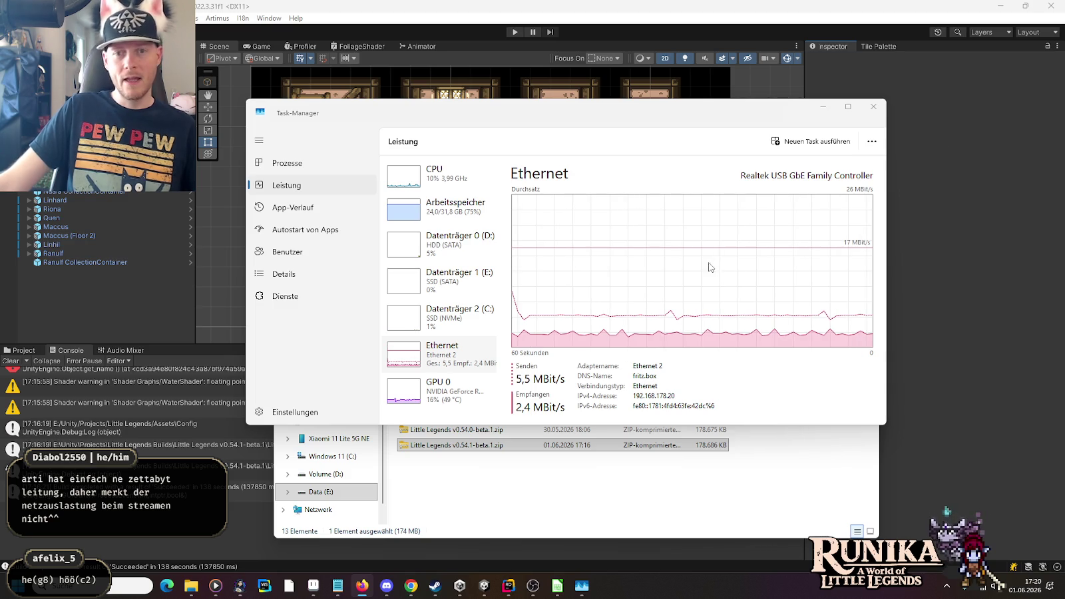
{"action": "left_click", "coordinate": [873, 107]}
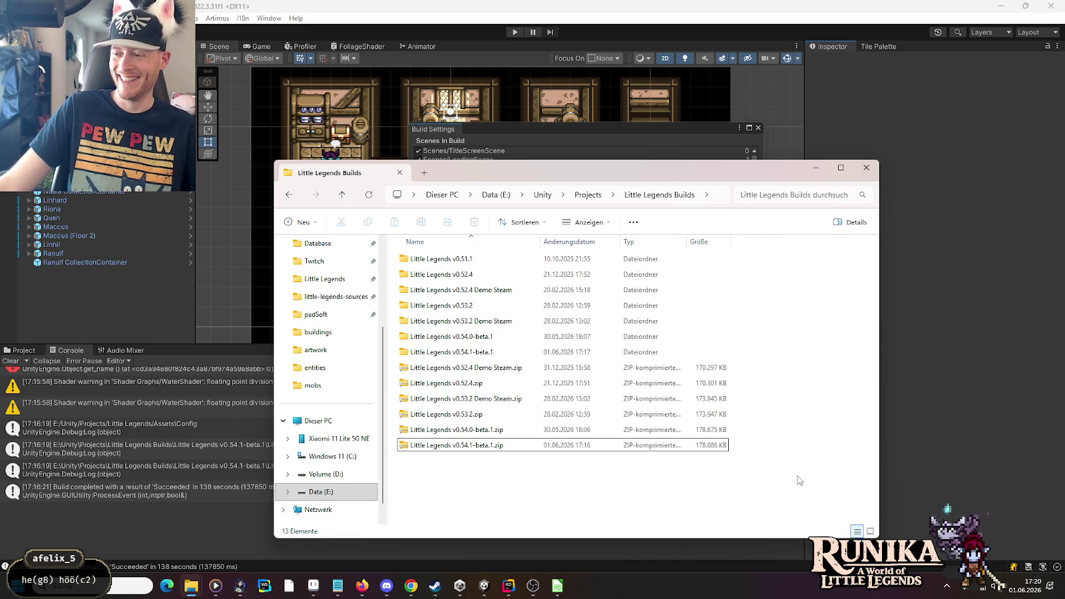
- Minimize Explorer, close Build Settings, then quit the Unity editor and Unity Hub
{"action": "left_click", "coordinate": [815, 171]}
{"action": "left_click", "coordinate": [757, 128]}
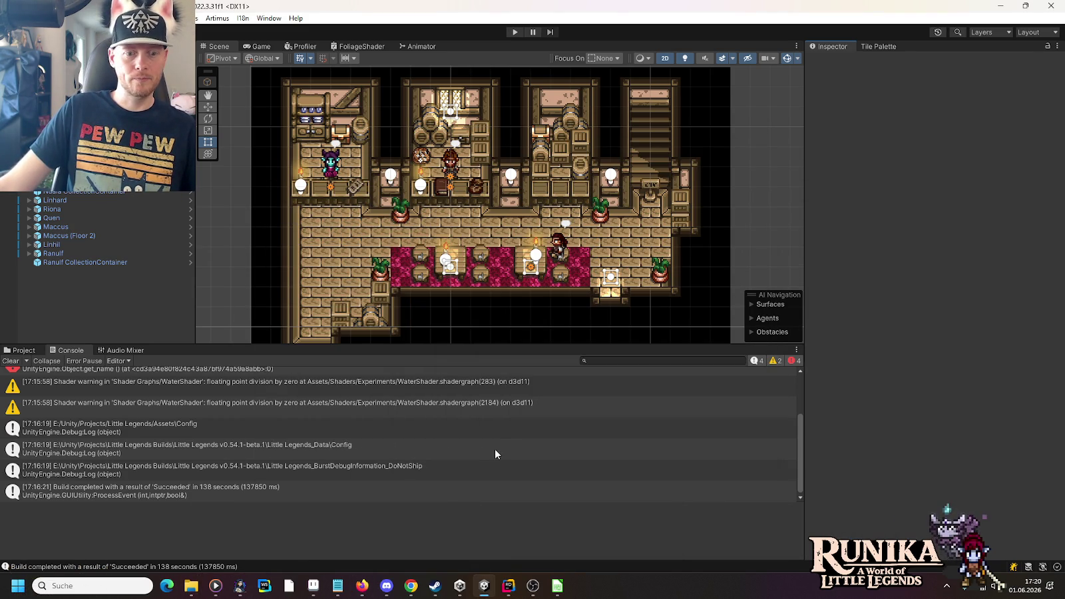
{"action": "left_click", "coordinate": [1050, 5]}
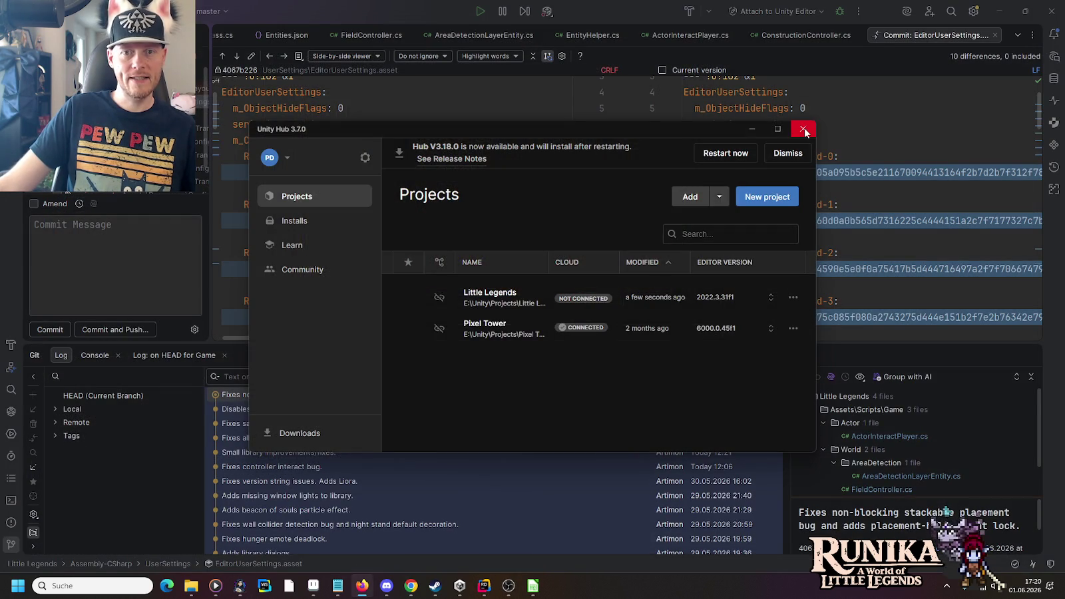
{"action": "left_click", "coordinate": [802, 128]}
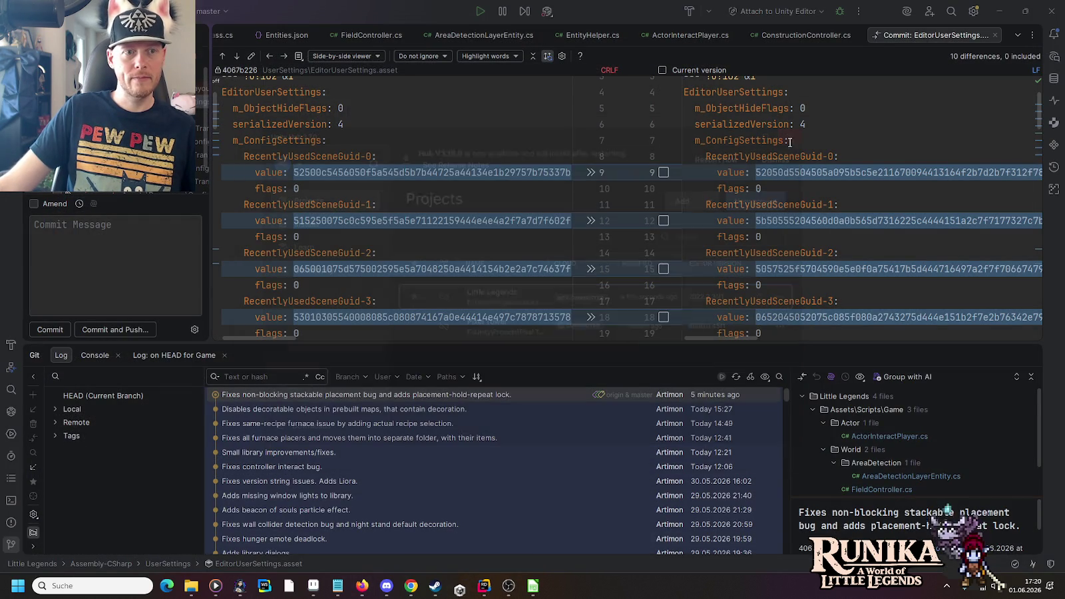
- Maximize Steam and stop Stream Battlecards from Steam's system tray menu
{"action": "left_click", "coordinate": [435, 585]}
{"action": "left_click_drag", "start_coordinate": [437, 68], "coordinate": [474, 41]}
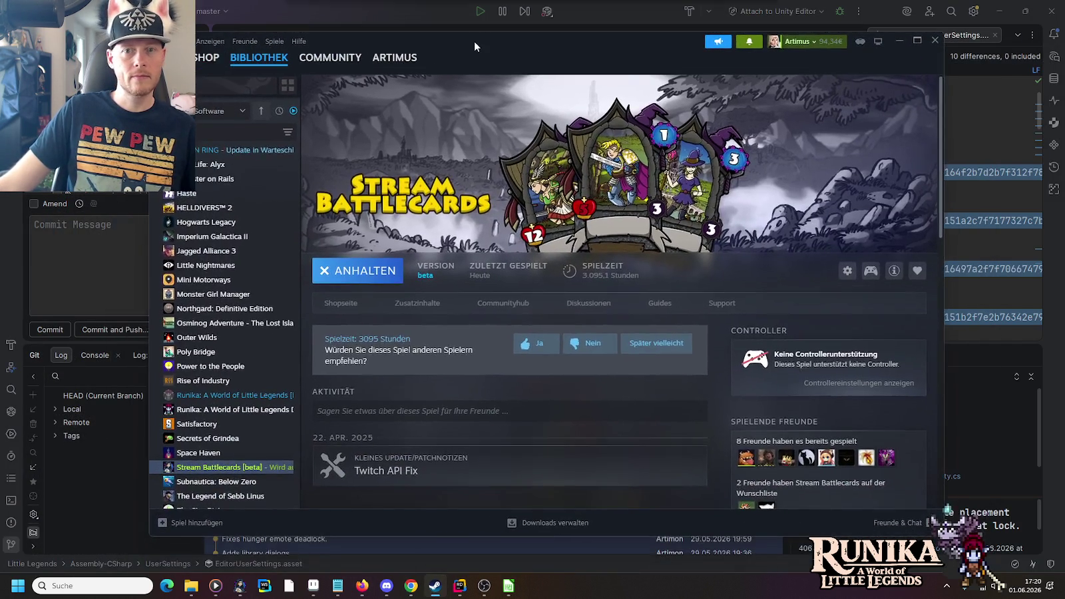
{"action": "double_click", "coordinate": [474, 41]}
{"action": "left_click", "coordinate": [945, 585]}
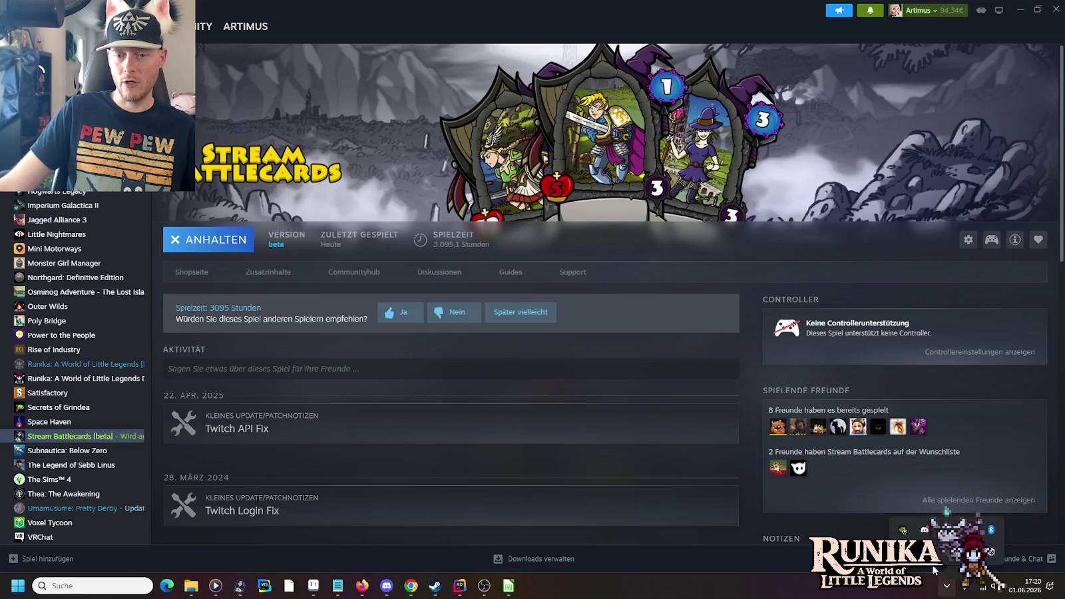
{"action": "right_click", "coordinate": [925, 551]}
{"action": "left_click", "coordinate": [775, 547]}
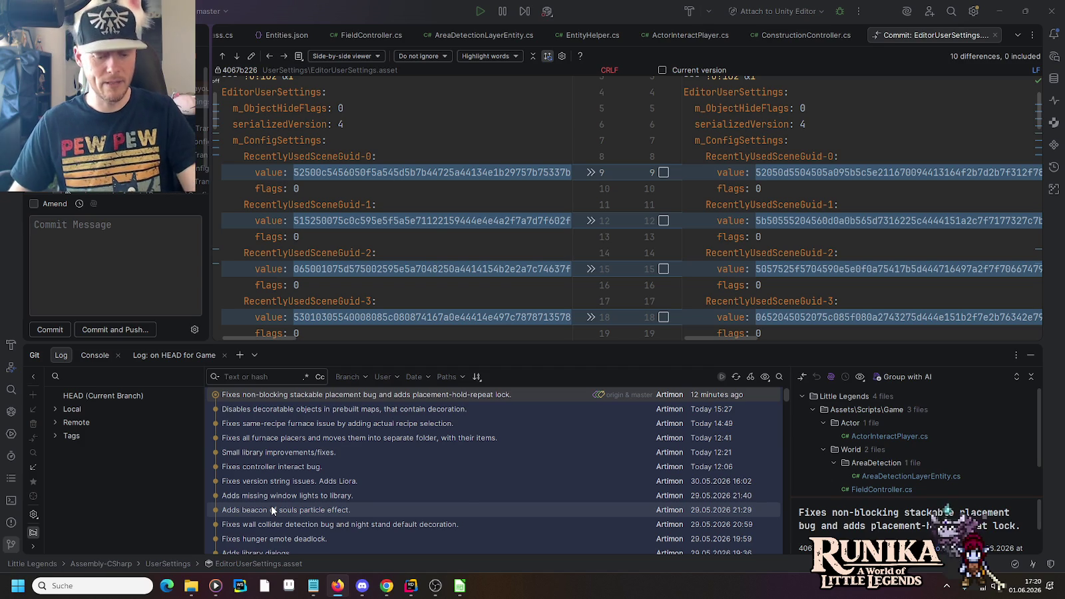
{"action": "key", "text": "super"}
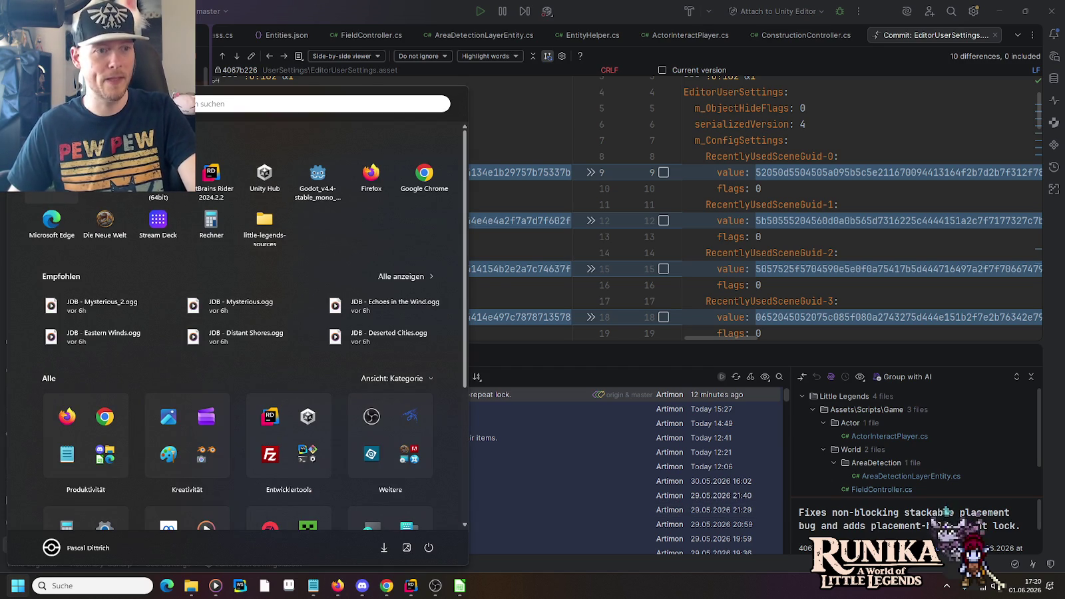
{"action": "key", "text": "super"}
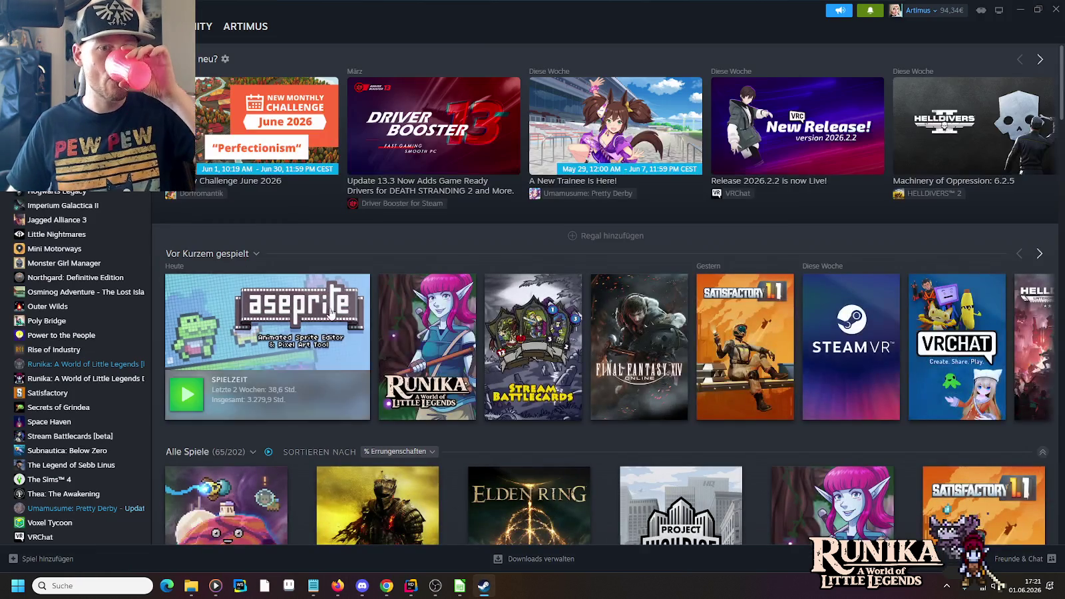
- Update Runika: A World of Little Legends with AKTUALISIEREN, then launch it with SPIELEN
{"action": "left_click", "coordinate": [392, 326]}
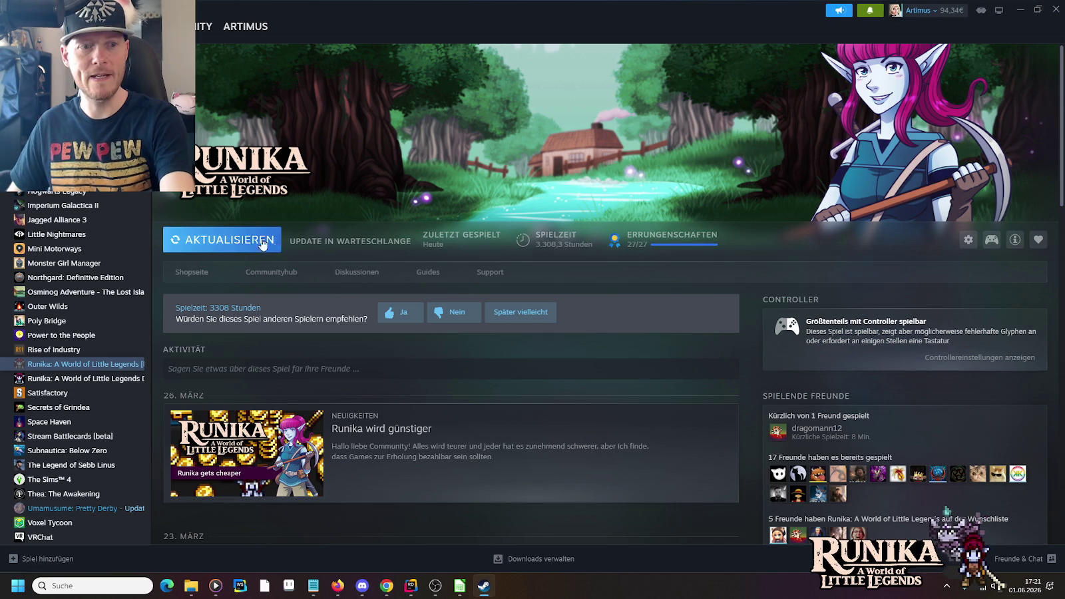
{"action": "left_click", "coordinate": [231, 242]}
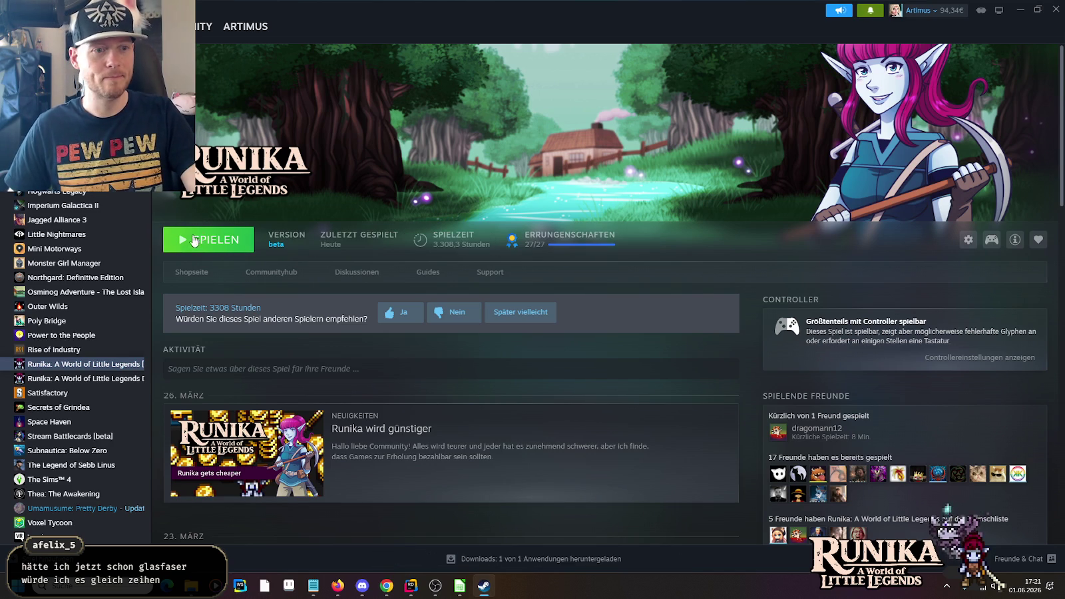
{"action": "left_click", "coordinate": [179, 246]}
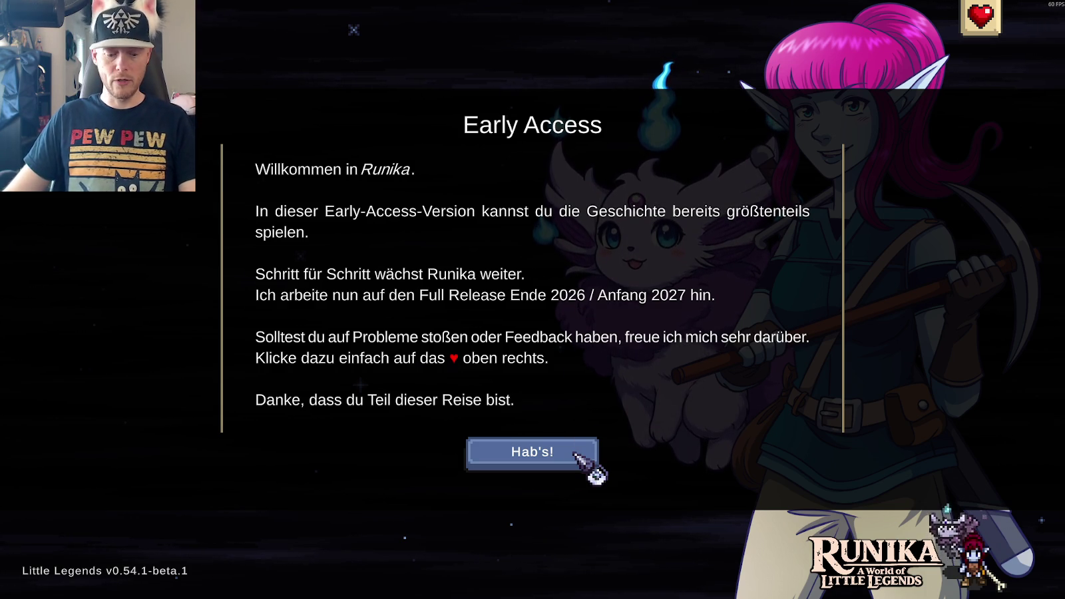
- Dismiss the Early Access notice with Hab's!, load the save via Laden, and continue with Weiter
{"action": "left_click", "coordinate": [575, 454]}
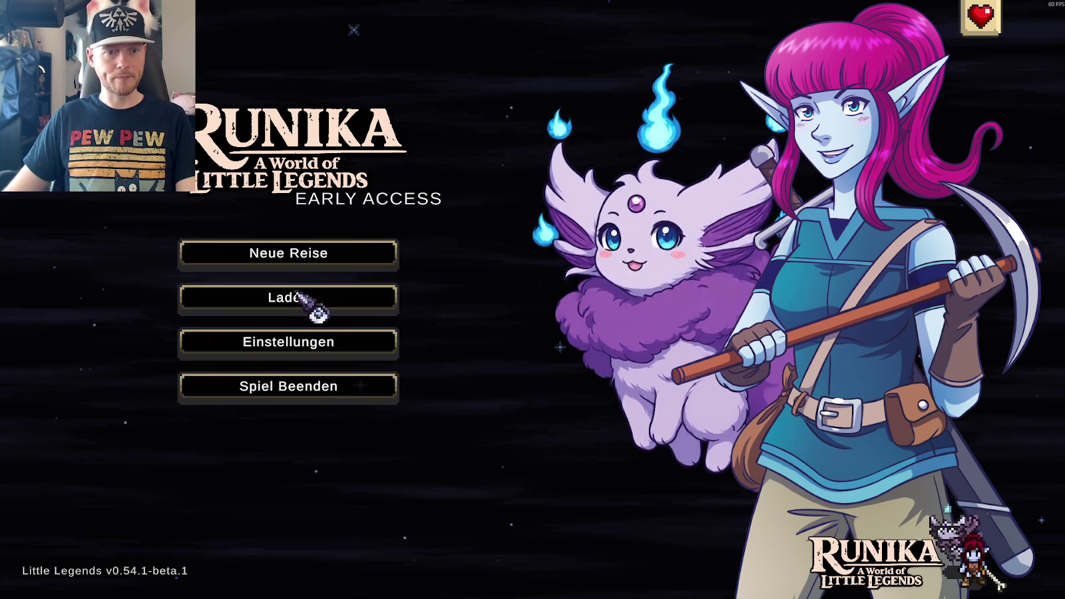
{"action": "left_click", "coordinate": [299, 300]}
{"action": "left_click", "coordinate": [389, 299]}
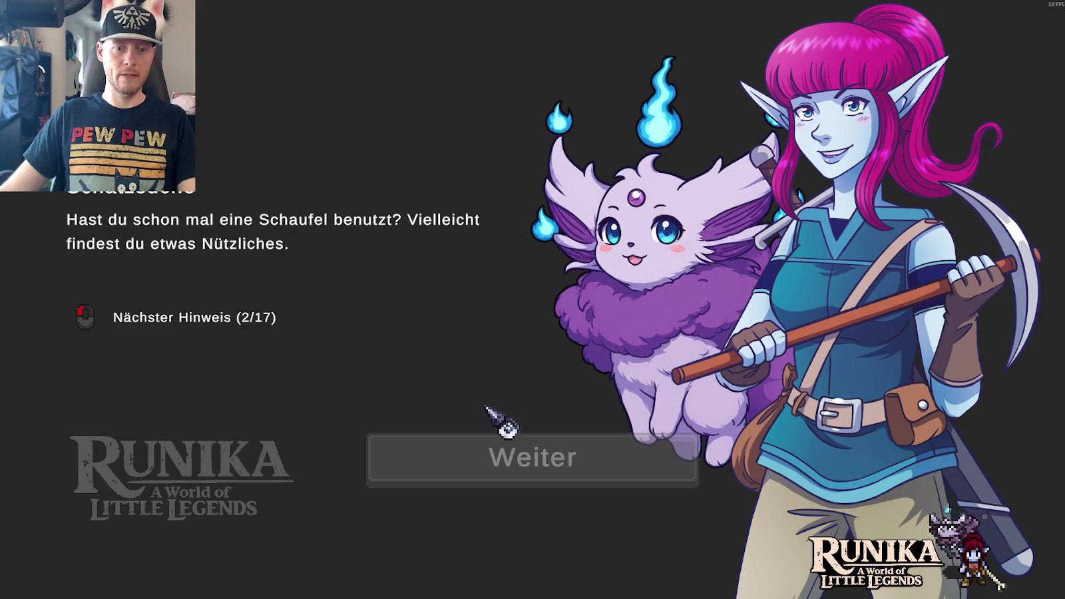
{"action": "left_click", "coordinate": [529, 461]}
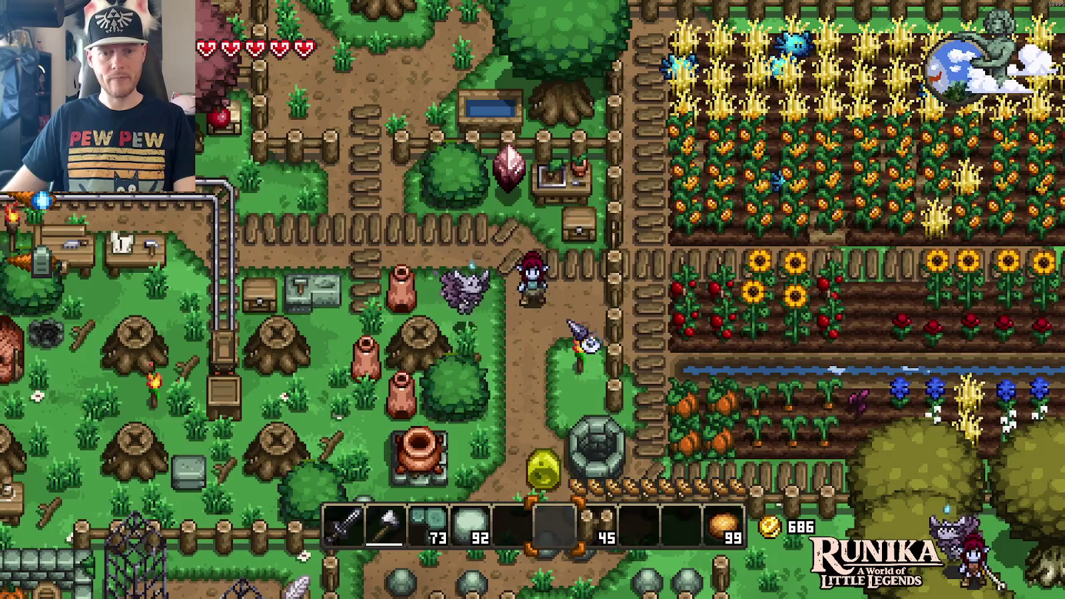
- Lay stone path tiles from hotbar slot 3 around the workshop yard
{"action": "key", "text": "3"}
{"action": "mouse_move", "coordinate": [509, 293]}
{"action": "left_mouse_down"}
{"action": "mouse_move", "coordinate": [509, 333]}
{"action": "mouse_move", "coordinate": [550, 434]}
{"action": "mouse_move", "coordinate": [556, 400]}
{"action": "mouse_move", "coordinate": [506, 373]}
{"action": "mouse_move", "coordinate": [456, 376]}
{"action": "mouse_move", "coordinate": [440, 346]}
{"action": "mouse_move", "coordinate": [442, 409]}
{"action": "left_mouse_up"}
{"action": "key", "text": "a"}
{"action": "key", "text": "s"}
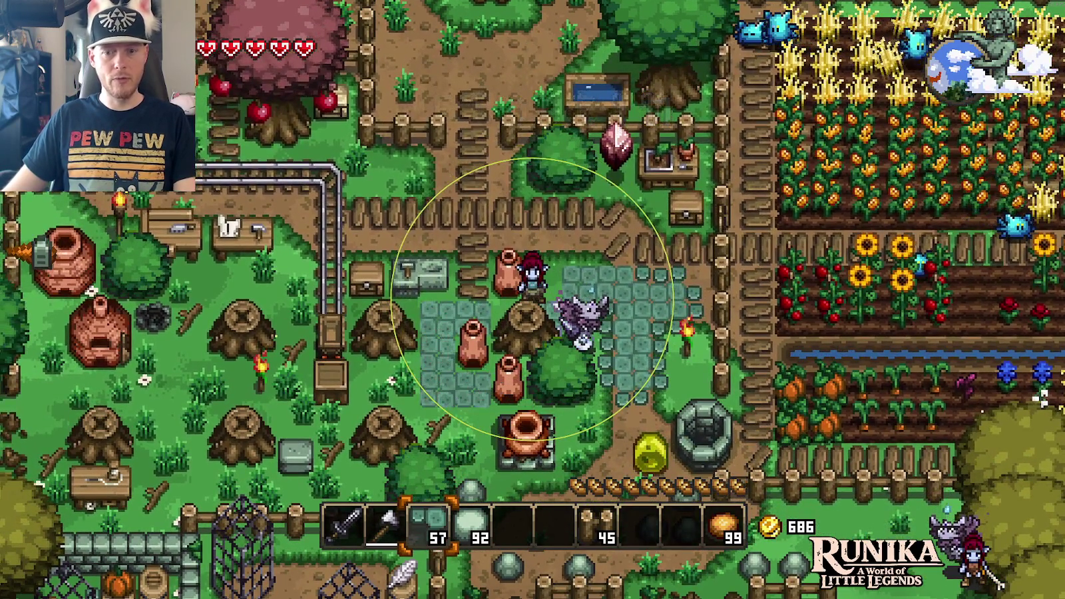
- Check the inventory and recipe book, then head toward the forest by the river
{"action": "key", "text": "e"}
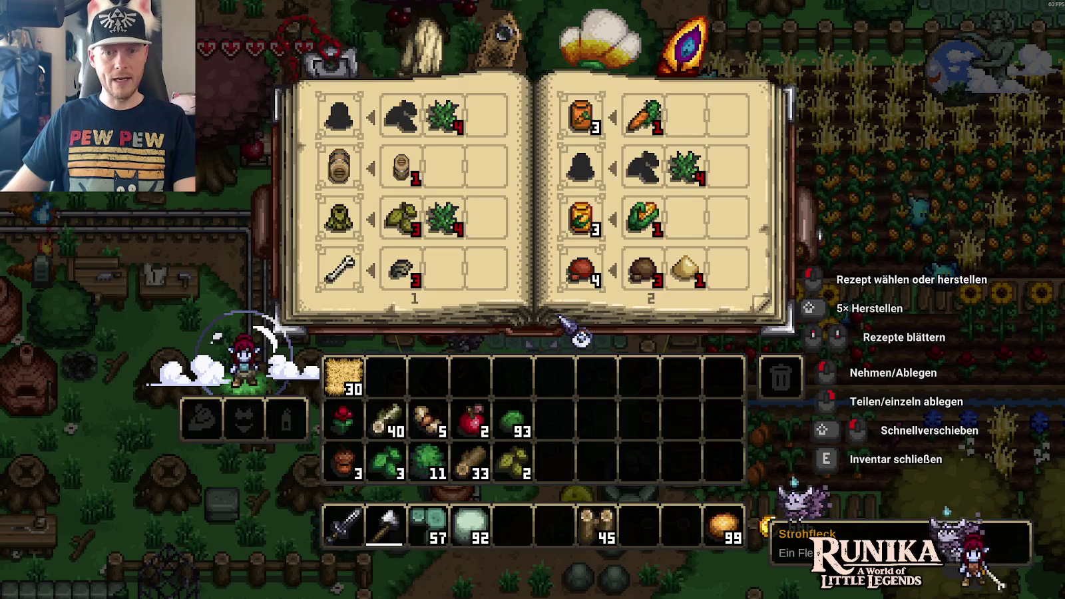
{"action": "key", "text": "e"}
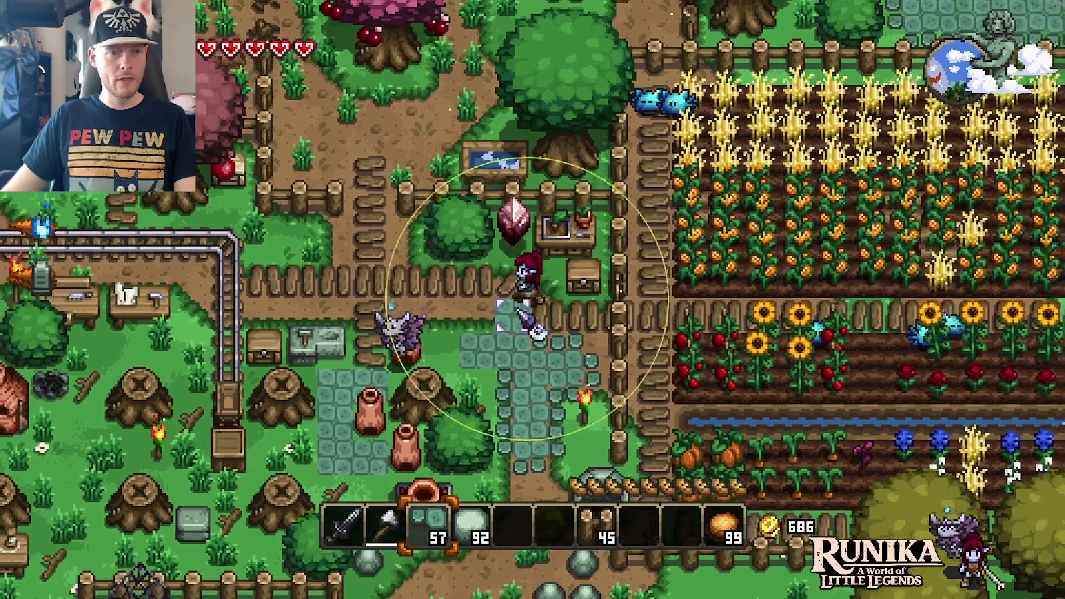
{"action": "key", "text": "w"}
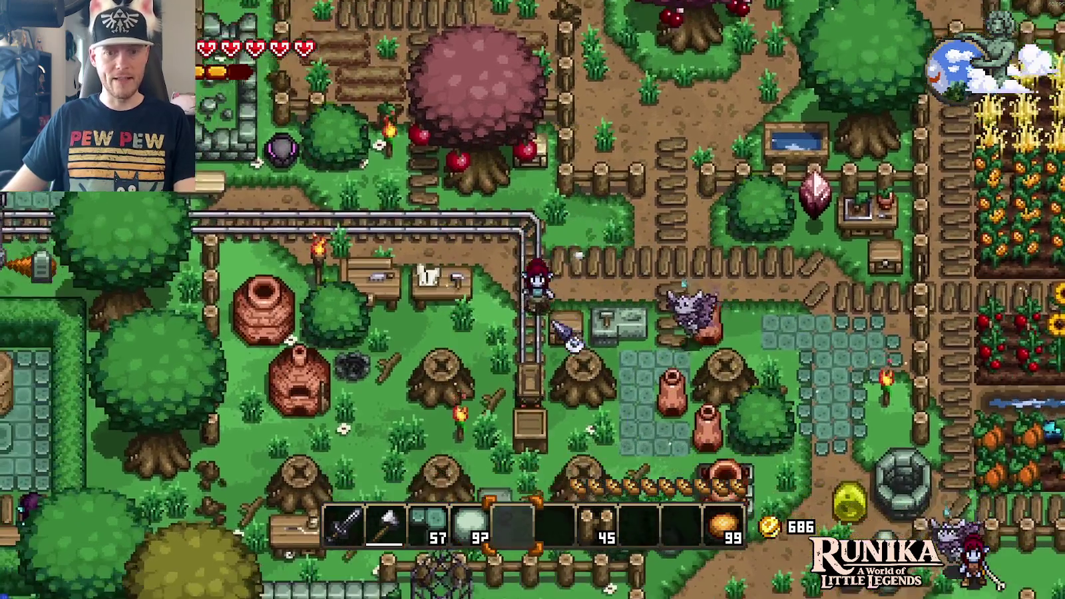
{"action": "key", "text": "e"}
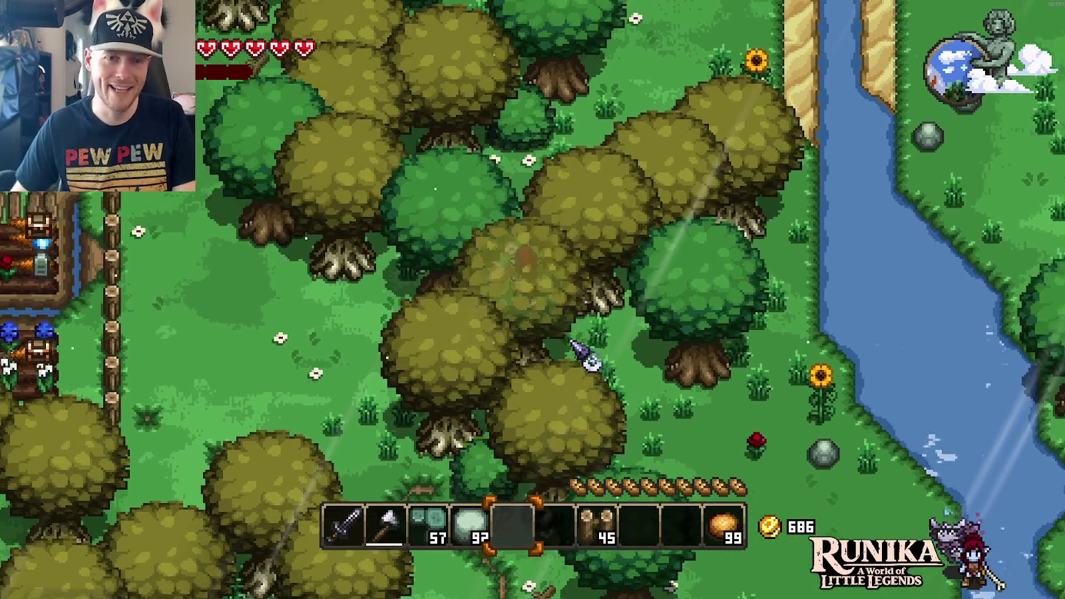
- Walk north out of town and lay a stone path toward the fields past the fence
{"action": "key", "text": "w"}
{"action": "key", "text": "a"}
{"action": "key", "text": "s"}
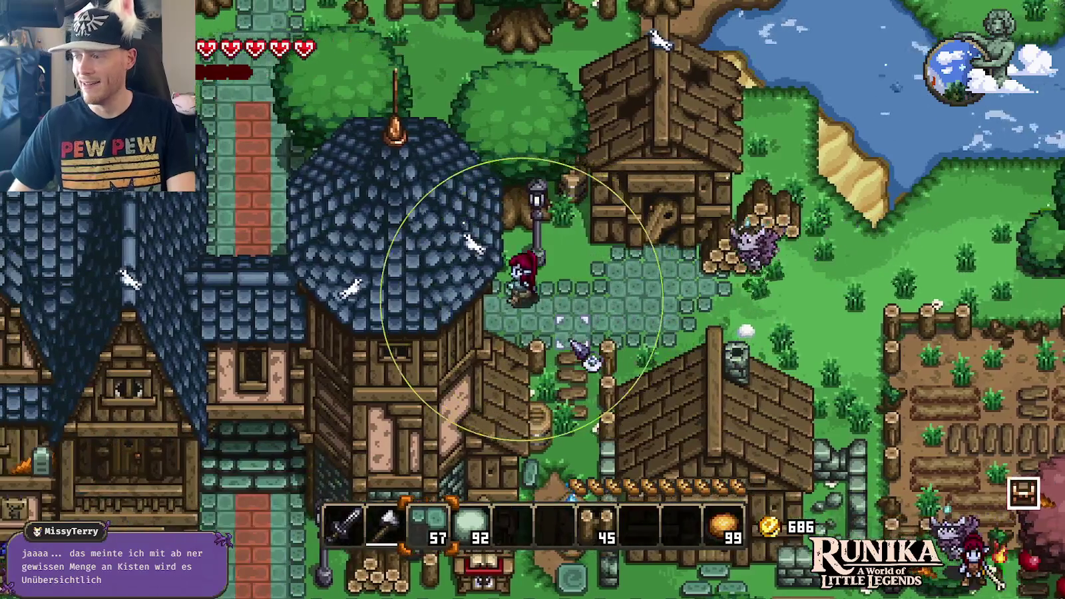
{"action": "key", "text": "a"}
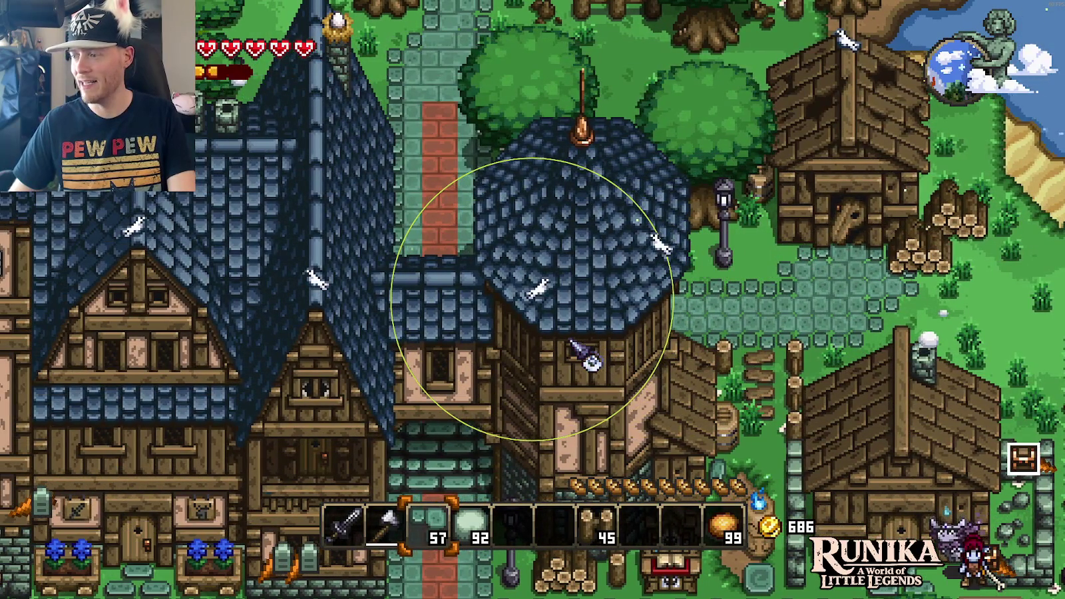
{"action": "key", "text": "w"}
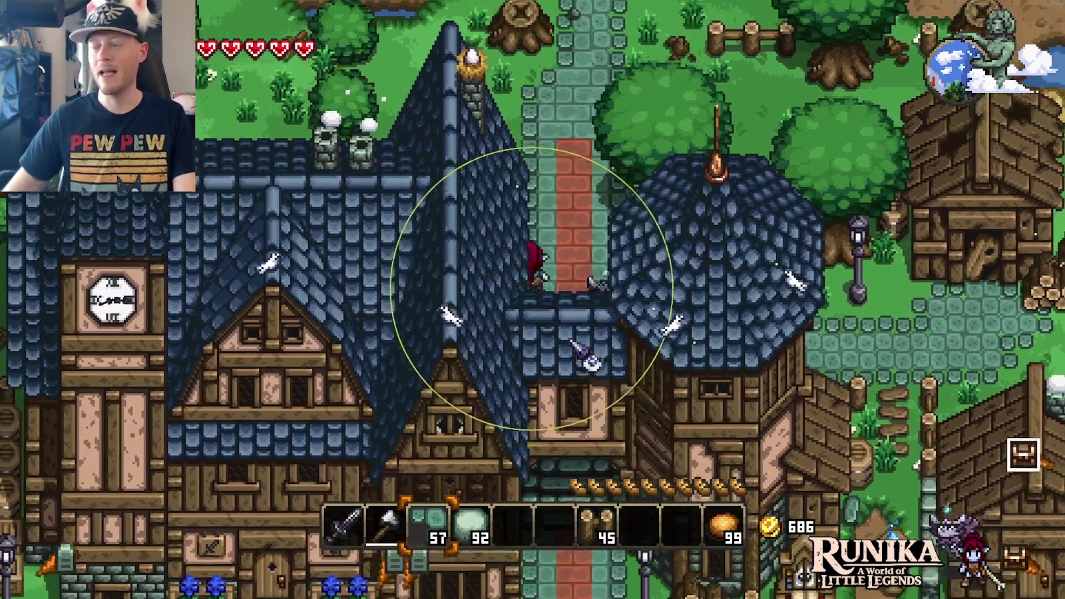
{"action": "key", "text": "w"}
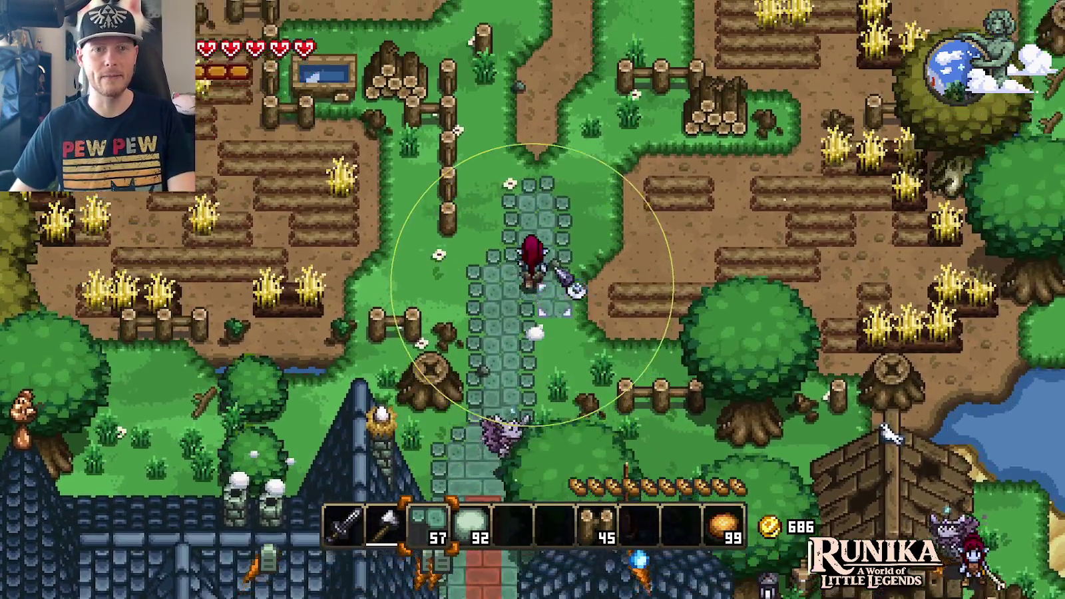
{"action": "key", "text": "w"}
{"action": "mouse_move", "coordinate": [572, 289]}
{"action": "left_mouse_down"}
{"action": "mouse_move", "coordinate": [487, 305]}
{"action": "mouse_move", "coordinate": [479, 326]}
{"action": "mouse_move", "coordinate": [496, 392]}
{"action": "left_mouse_up"}
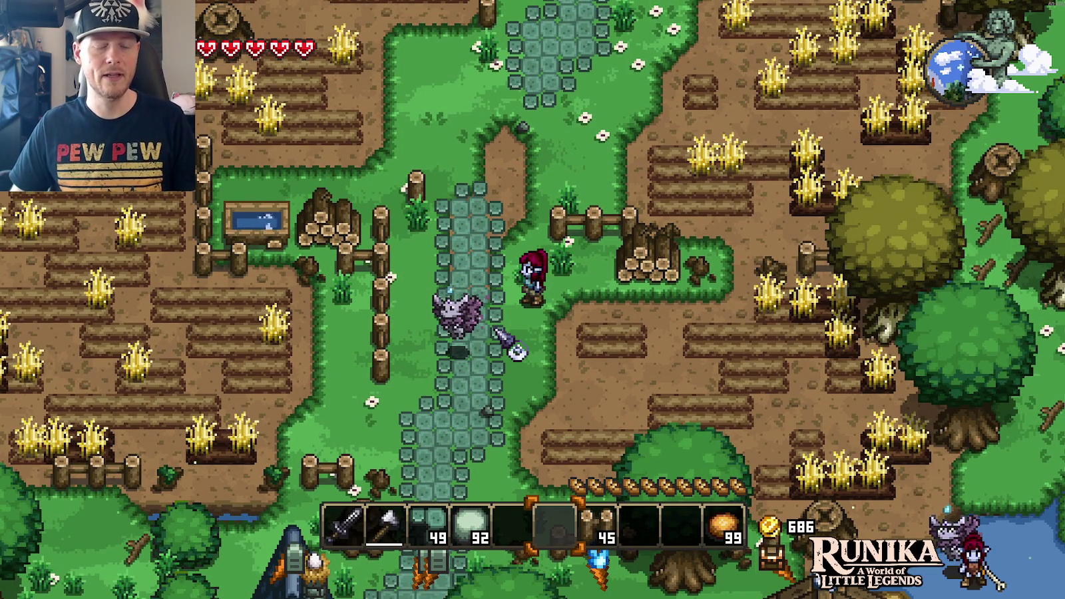
{"action": "key", "text": "w"}
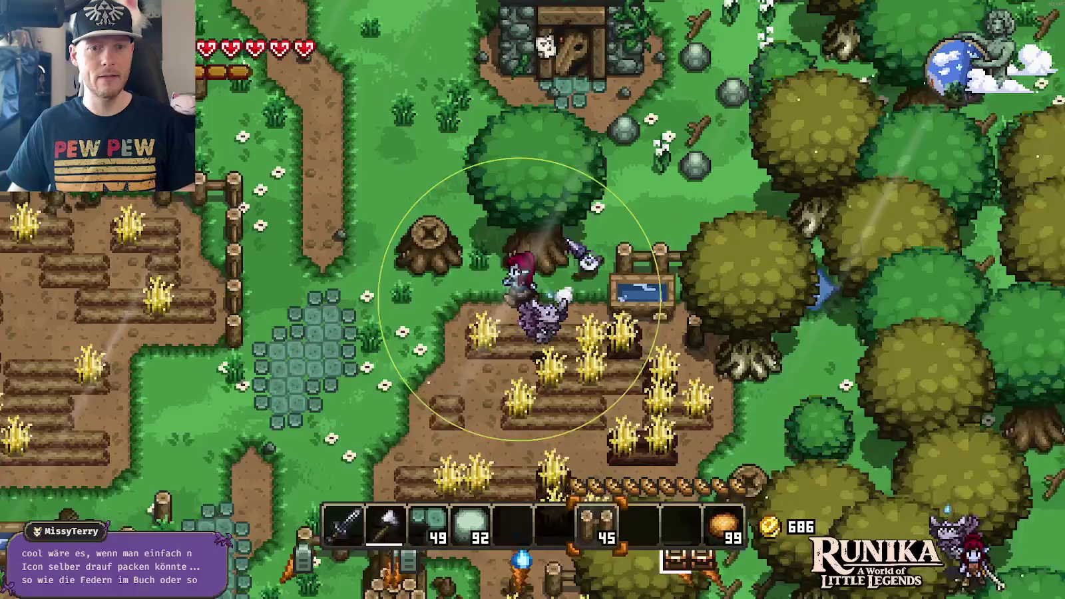
- Place wooden posts near the pond and stones, picking a Maiglöckchen along the way
{"action": "key", "text": "w"}
{"action": "key", "text": "d"}
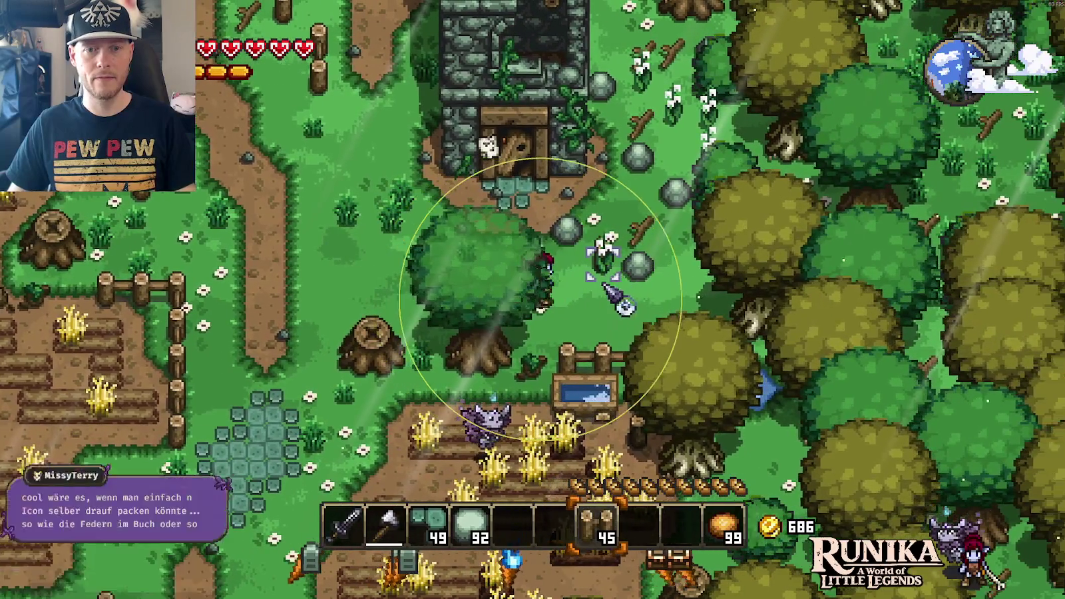
{"action": "left_click", "coordinate": [599, 313]}
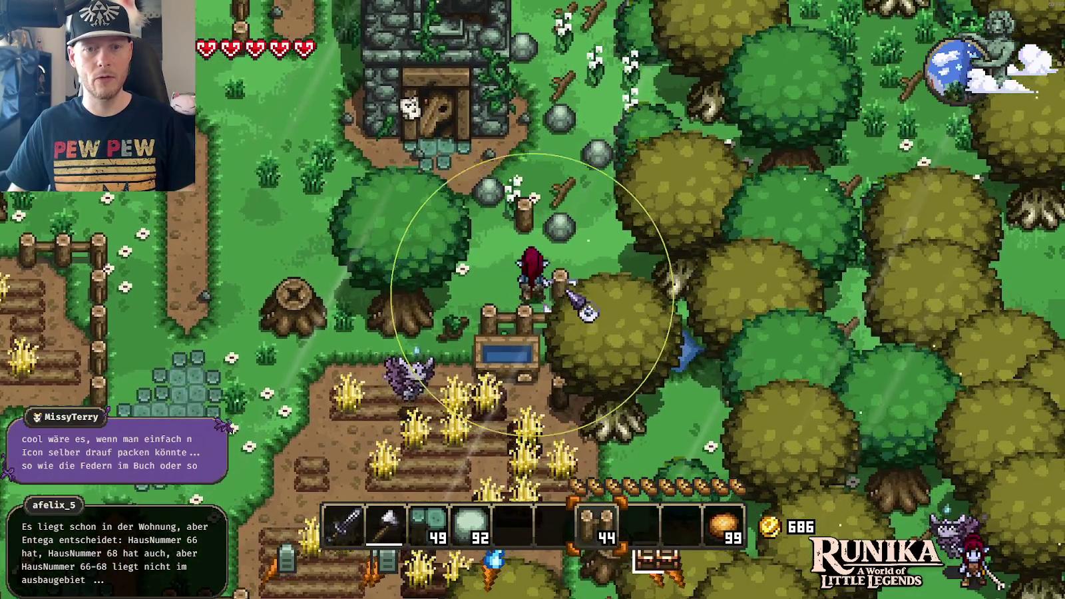
{"action": "key", "text": "w"}
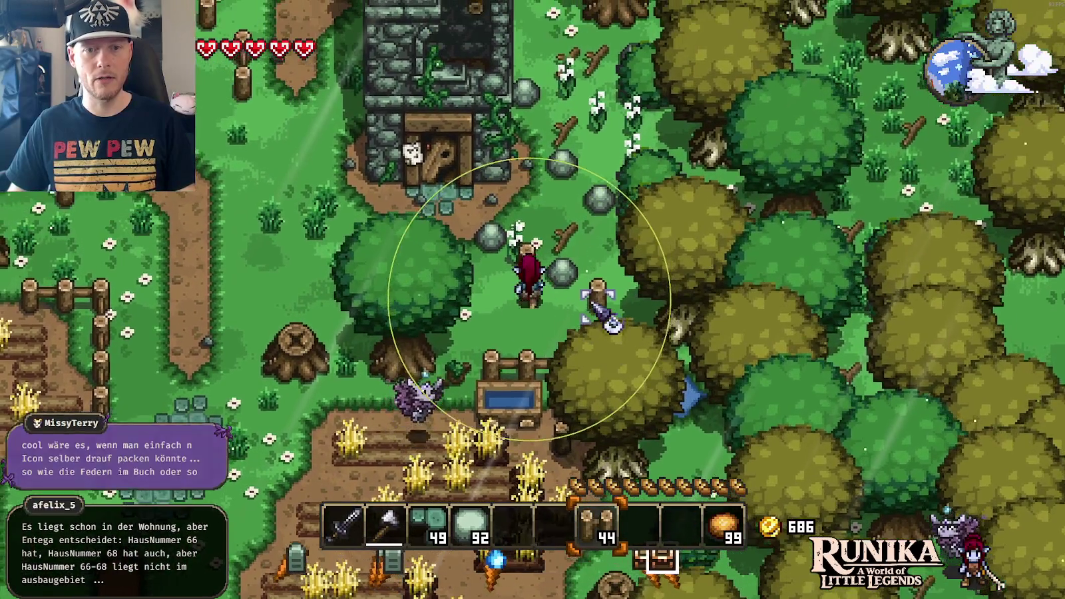
{"action": "left_click", "coordinate": [624, 273]}
{"action": "key", "text": "w"}
{"action": "key", "text": "a"}
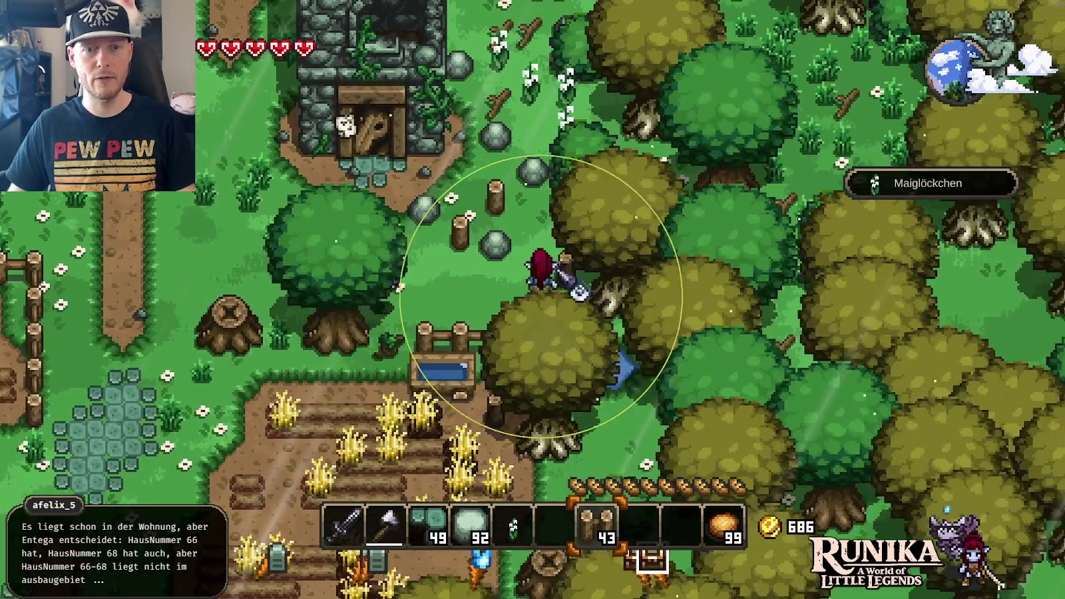
{"action": "left_click", "coordinate": [461, 247]}
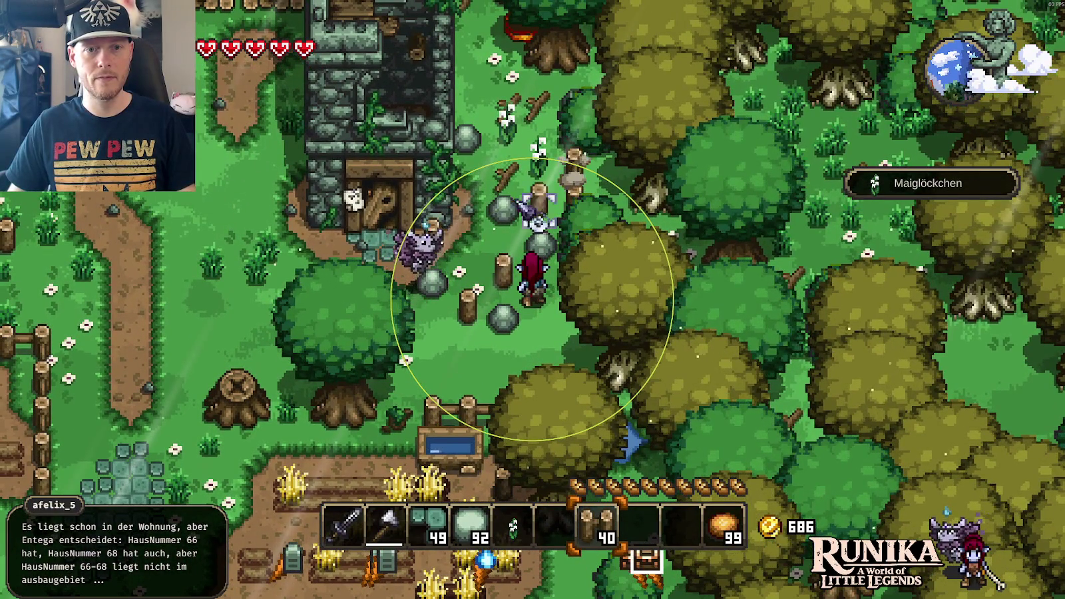
- Set three more wooden posts beside the trees and near the wooden gate
{"action": "key", "text": "s"}
{"action": "key", "text": "a"}
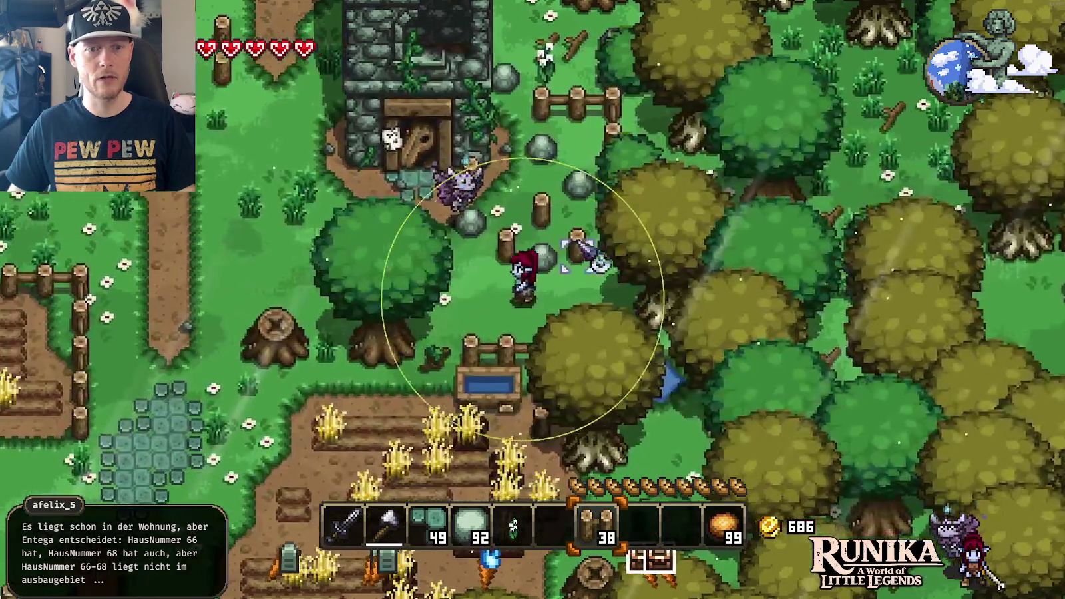
{"action": "left_click", "coordinate": [608, 286]}
{"action": "left_click", "coordinate": [636, 309]}
{"action": "key", "text": "a"}
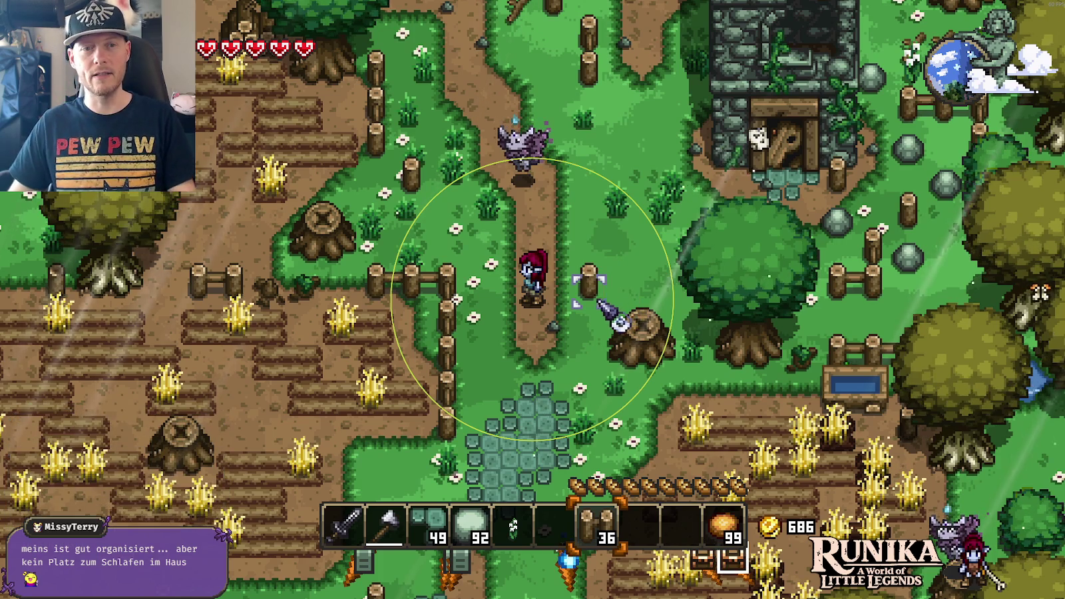
{"action": "key", "text": "w"}
{"action": "key", "text": "w"}
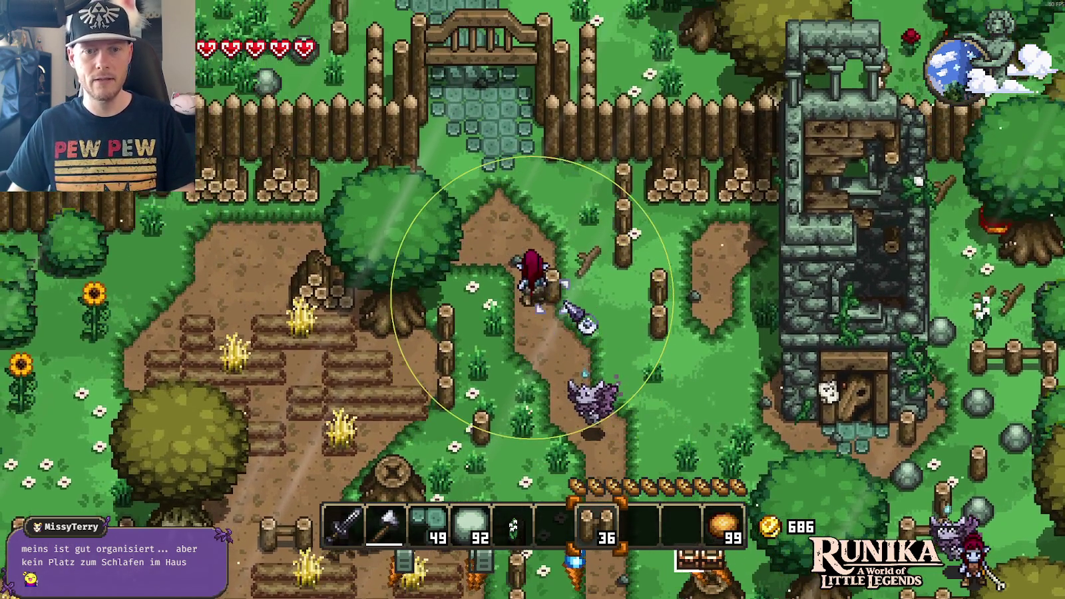
{"action": "key", "text": "w"}
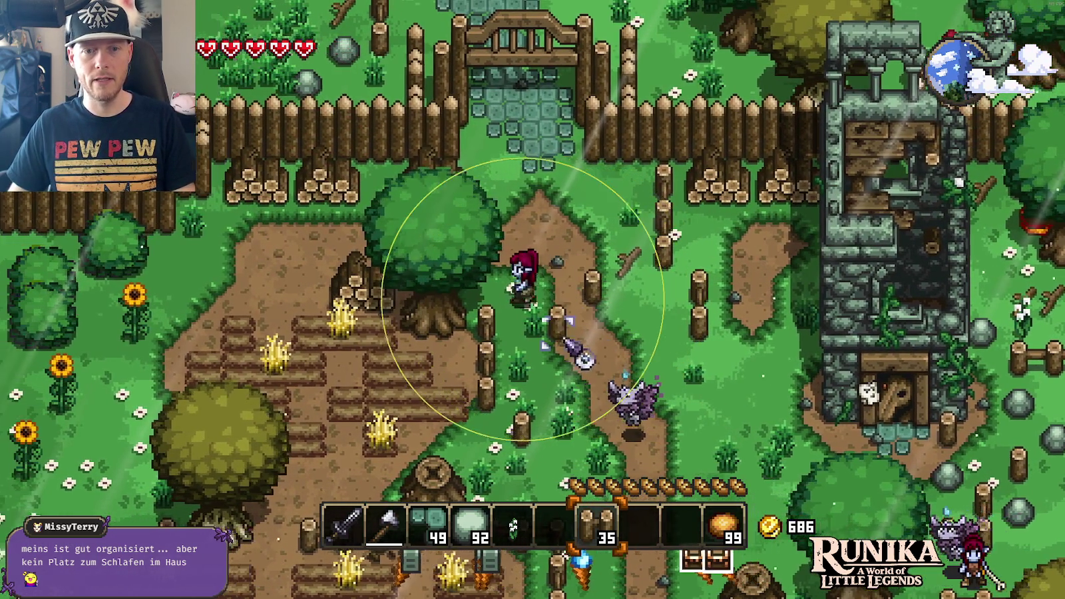
{"action": "left_click", "coordinate": [579, 313]}
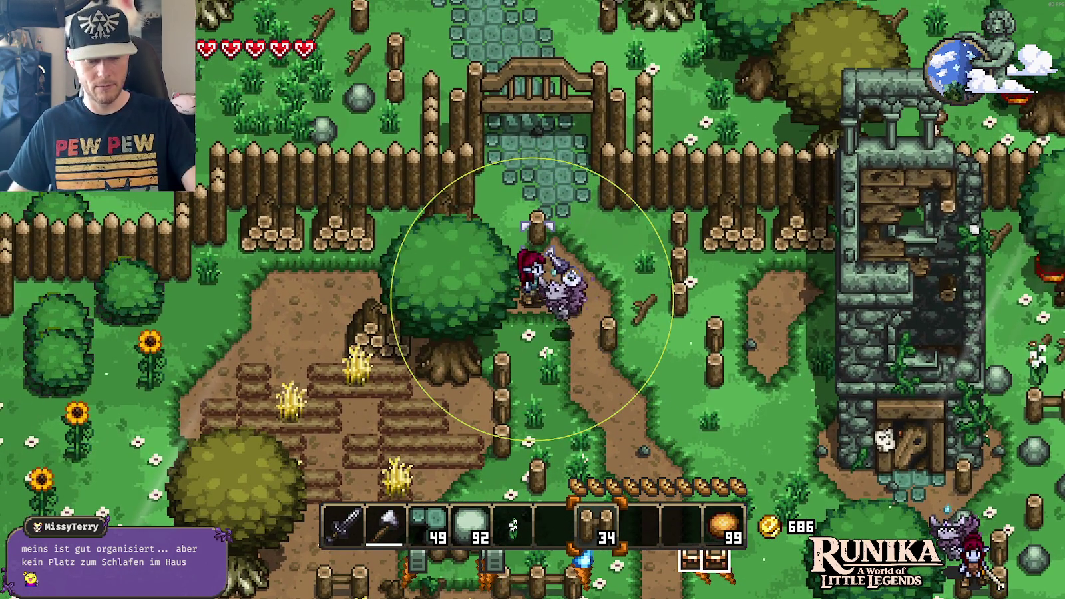
{"action": "key", "text": "alt+Tab"}
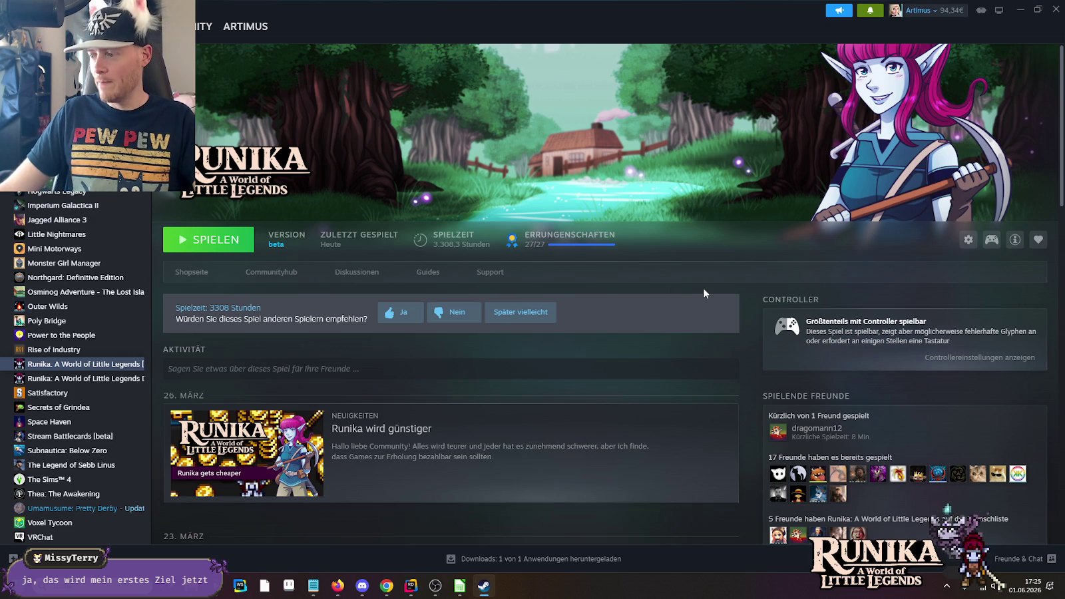
- Leave Steam's Runika library page and switch focus to the web browser
{"action": "key", "text": "alt+Tab"}
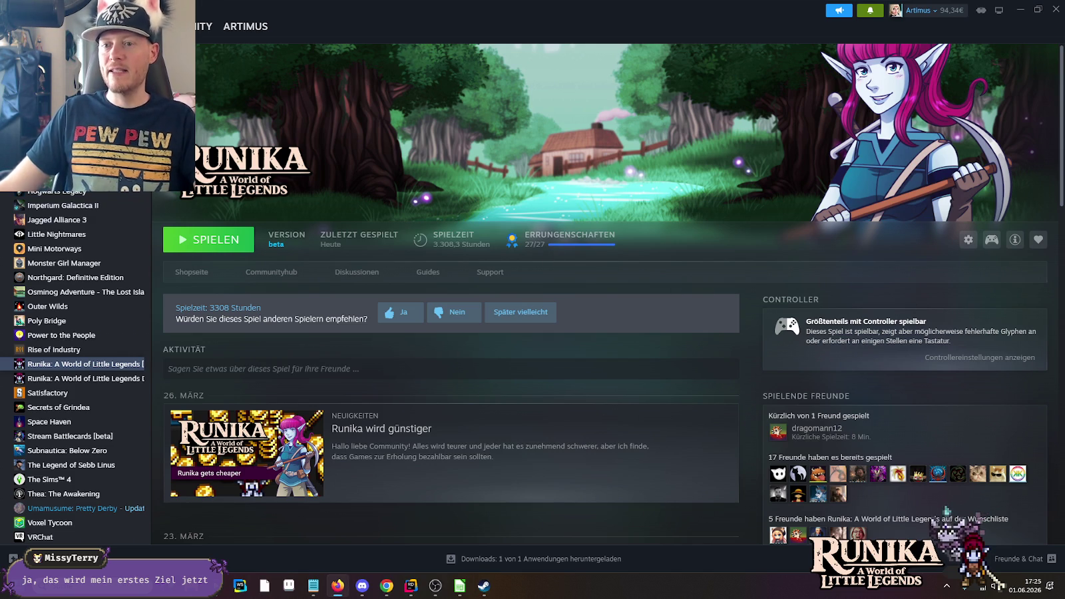